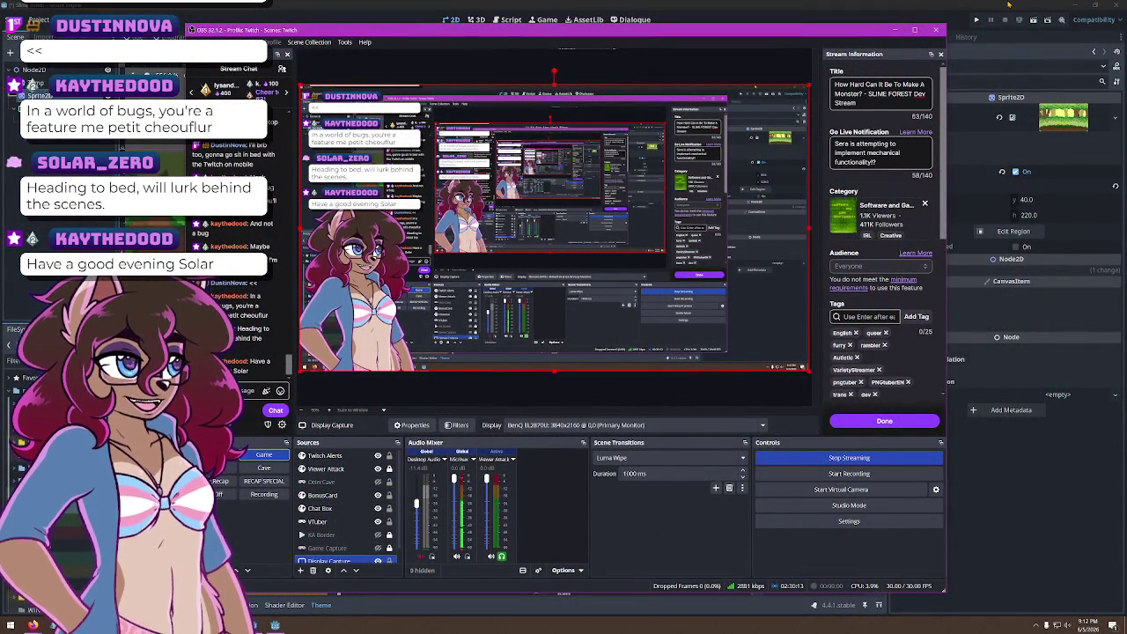
Bring the Godot editor with the forest scene back in front of OBS
left_click(1008, 5)
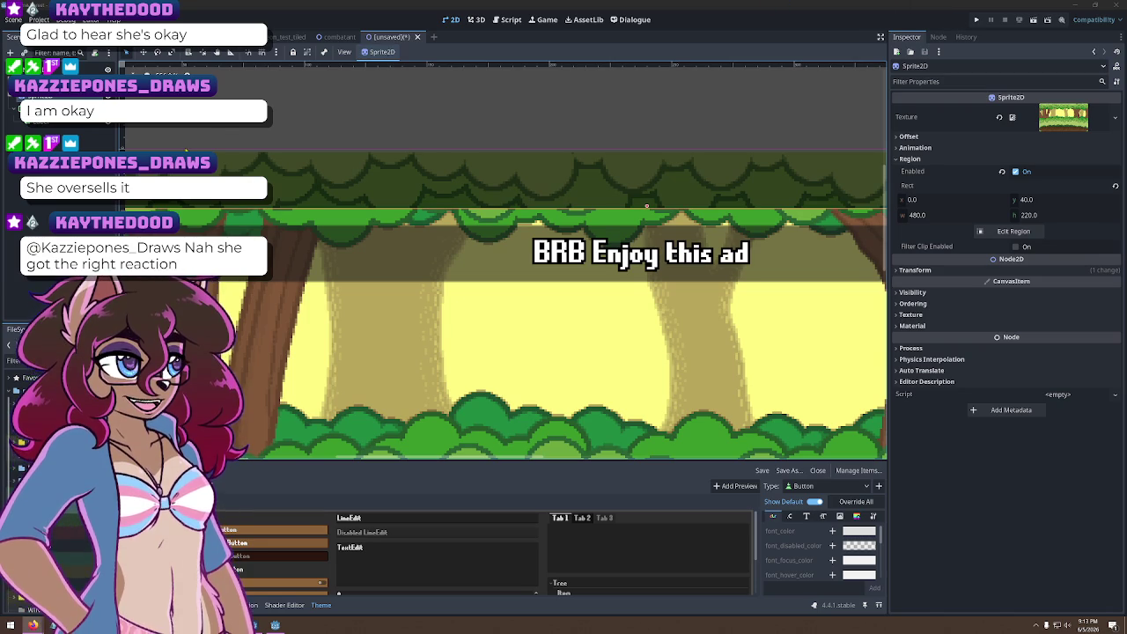
left_click(617, 176)
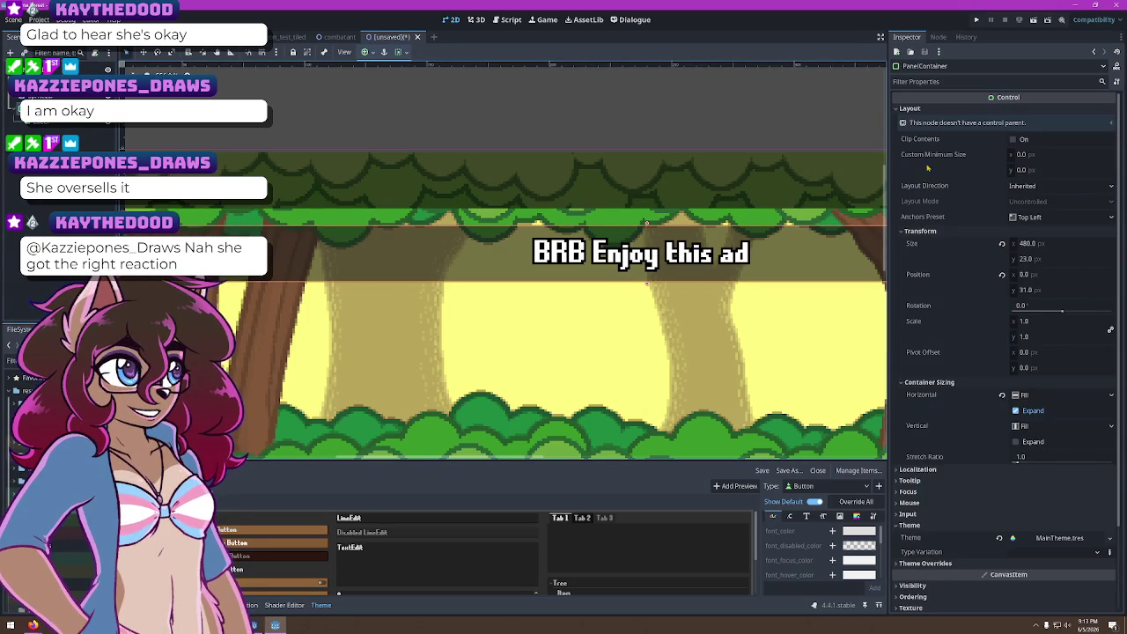
scroll(974, 336, "down", 3)
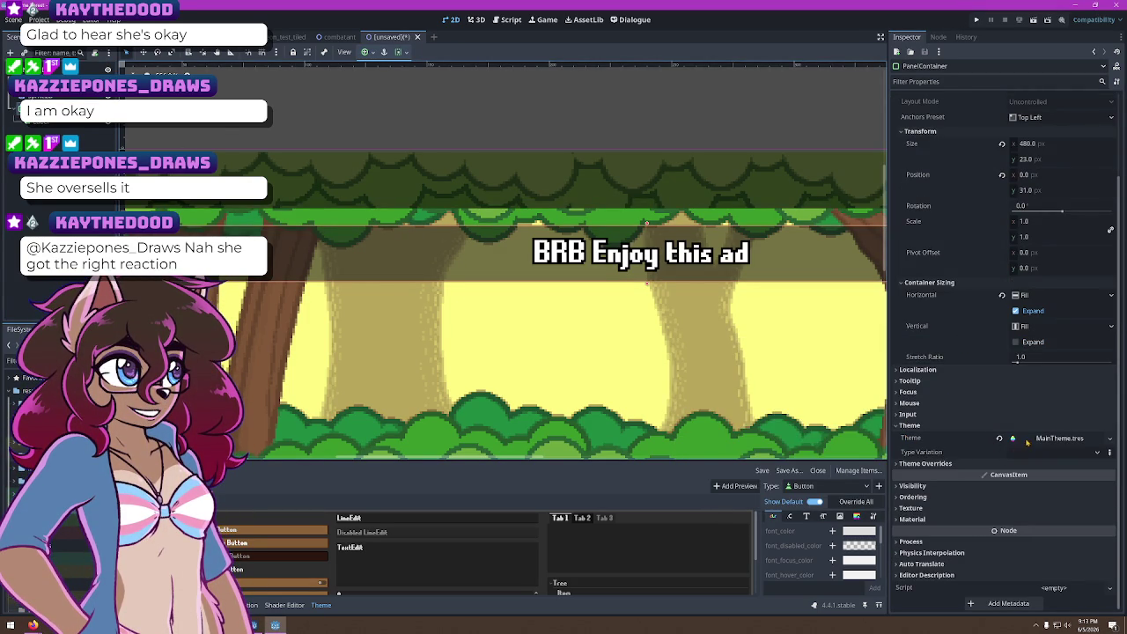
left_click(1014, 463)
left_click(1014, 475)
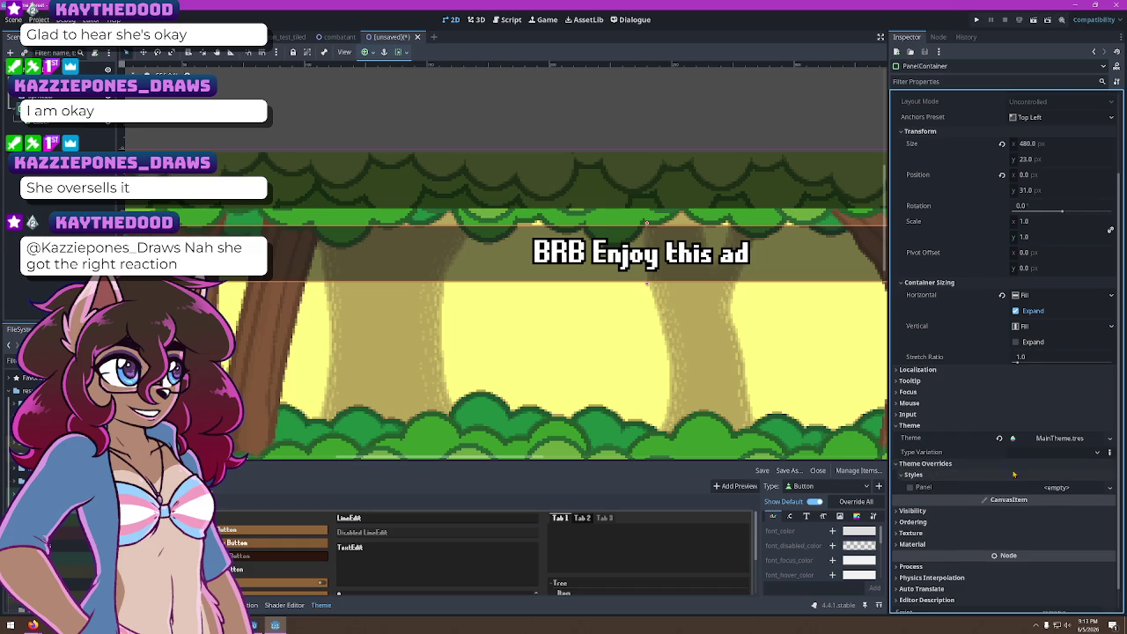
left_click(1076, 487)
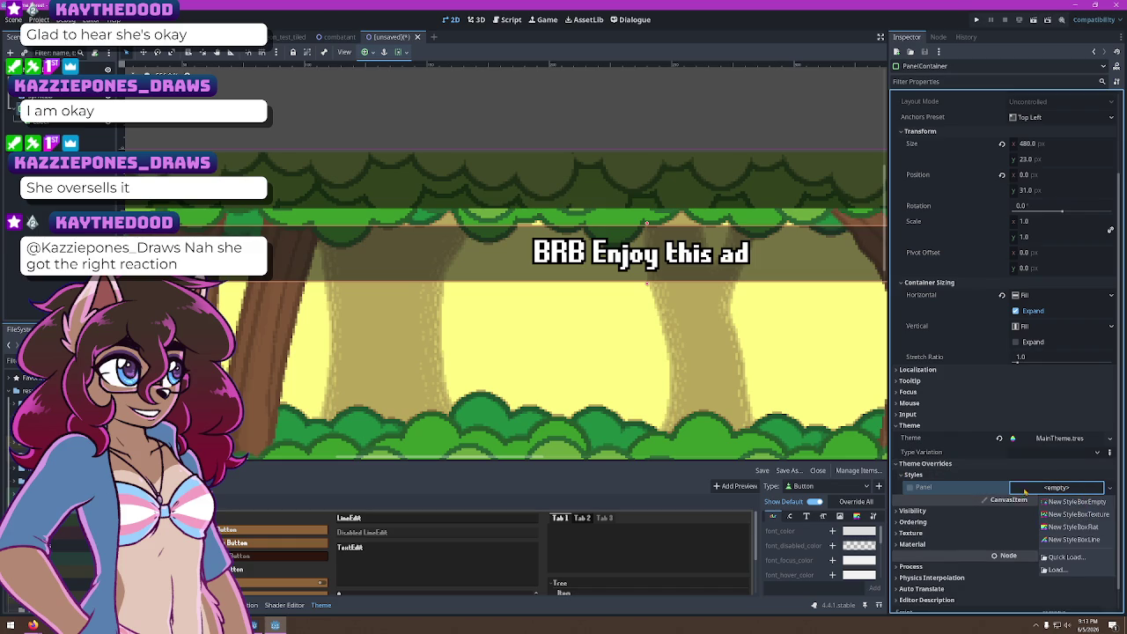
left_click(968, 416)
left_click(900, 474)
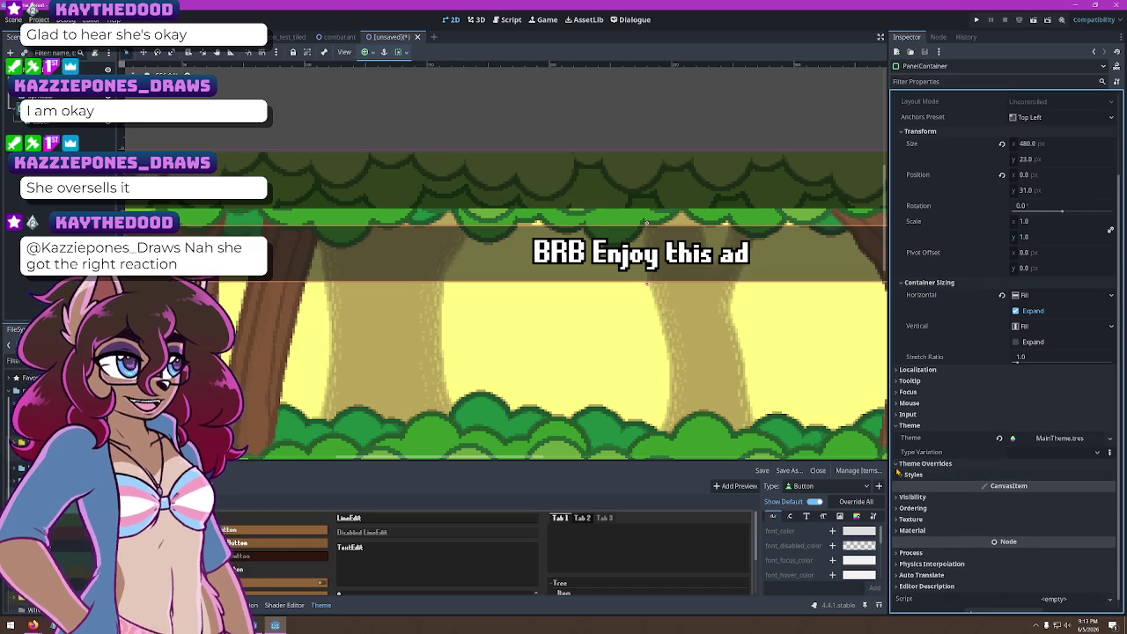
left_click(899, 463)
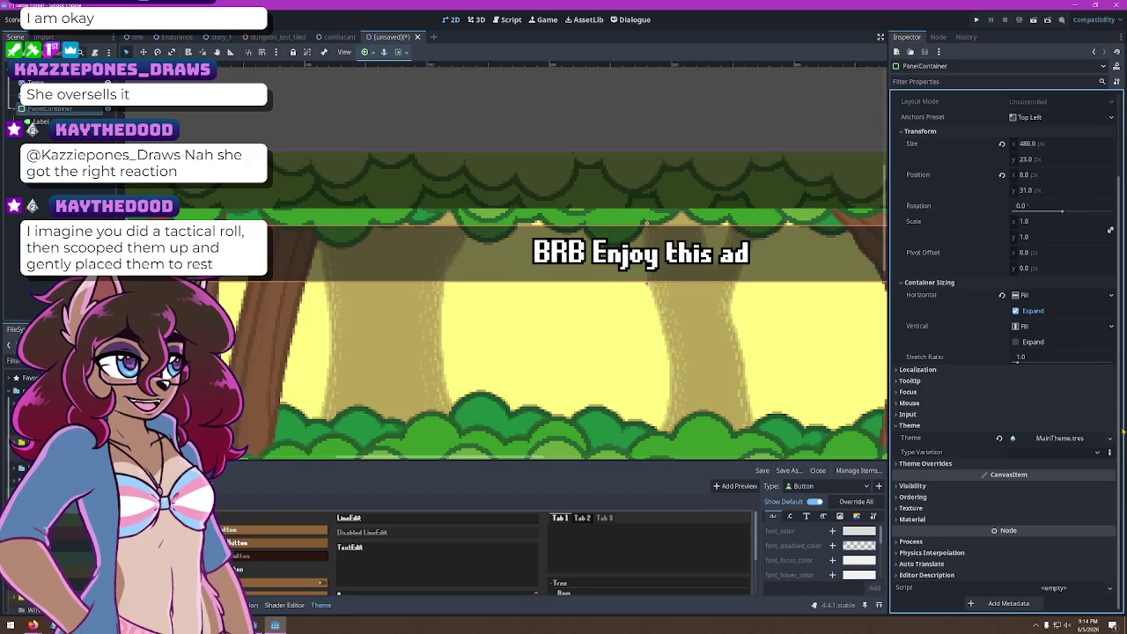
Replace the banner Label's text with 'Combat Information Oh Lawd'
left_click(729, 280)
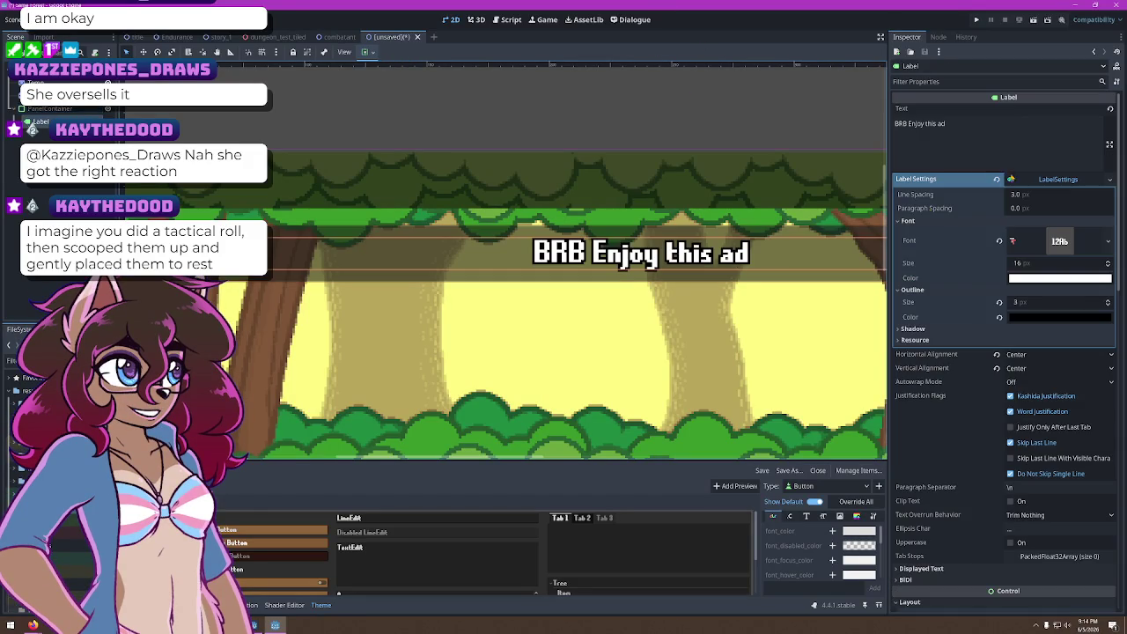
triple_click(920, 123)
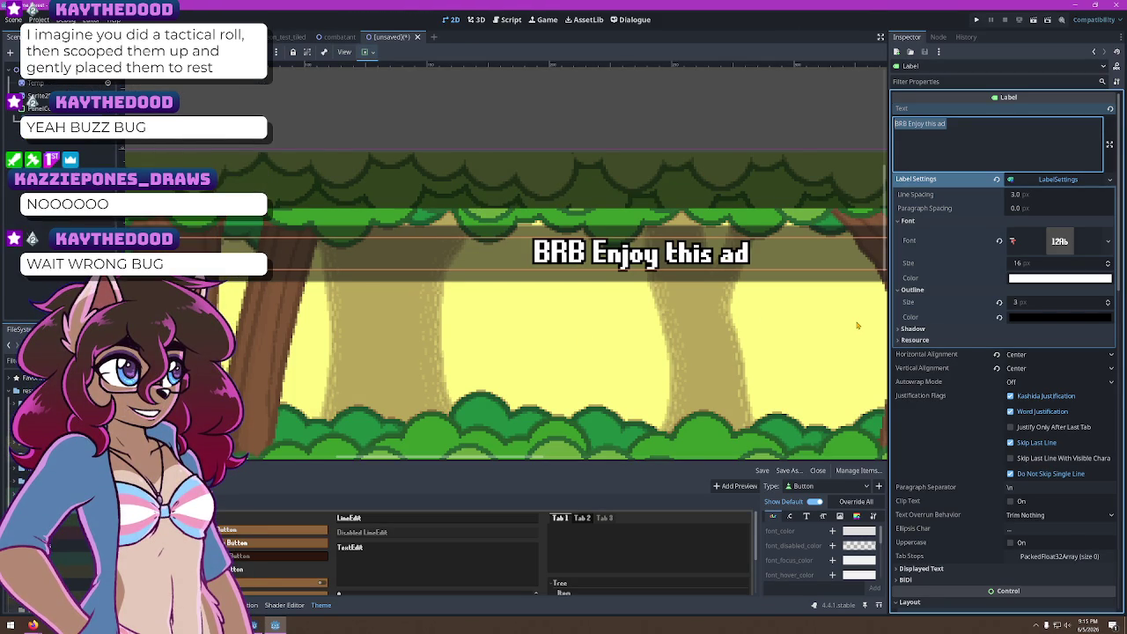
type("Comba")
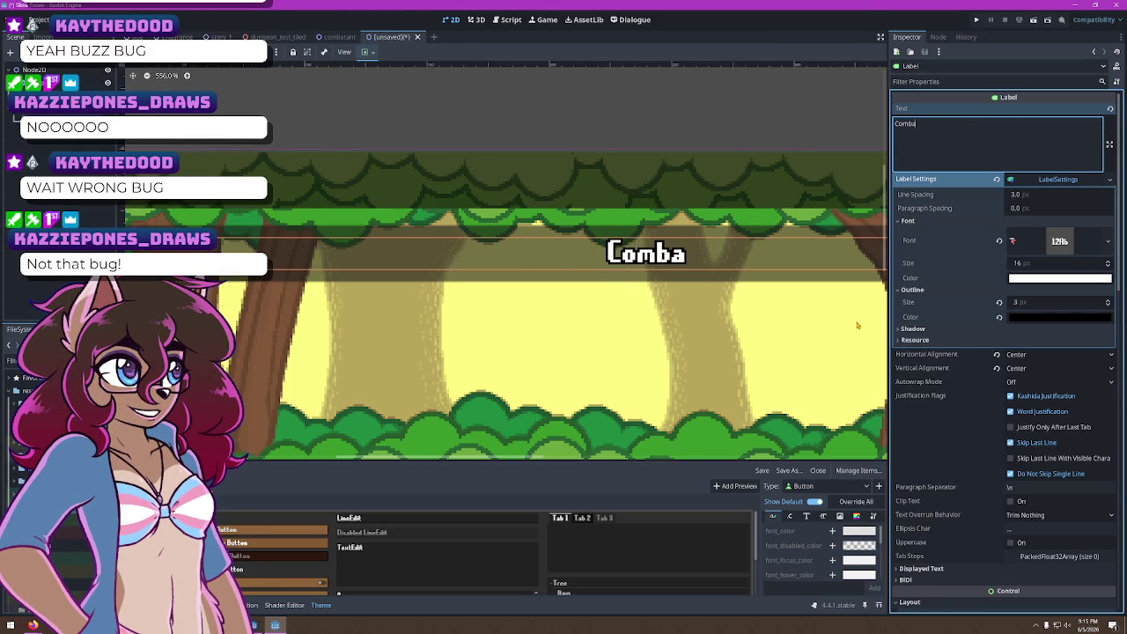
type("t I")
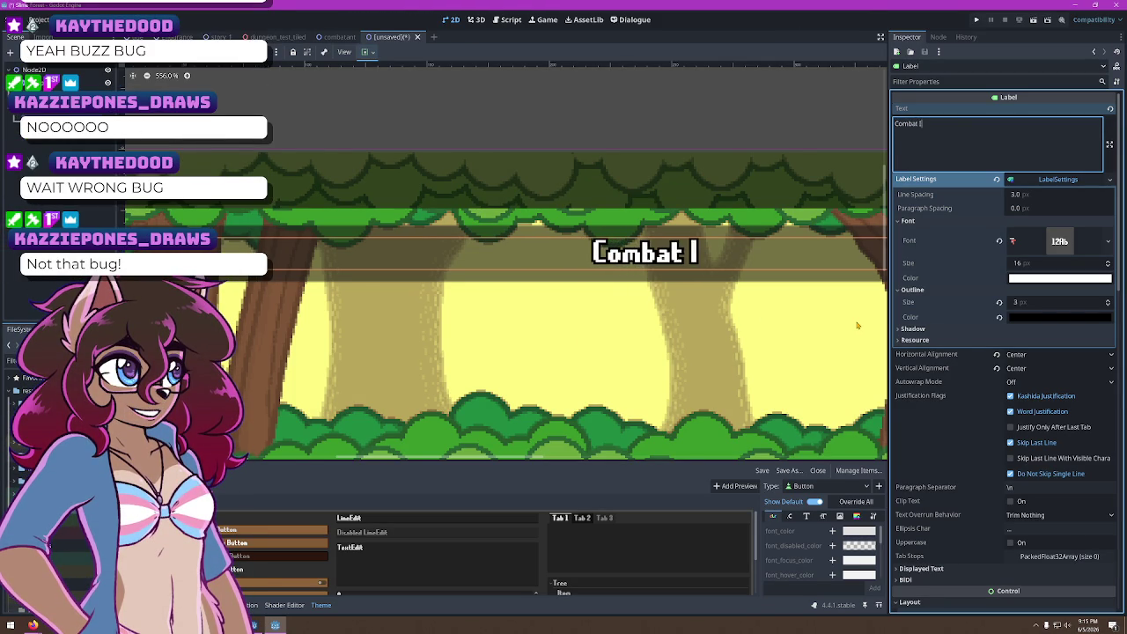
type("nformation O")
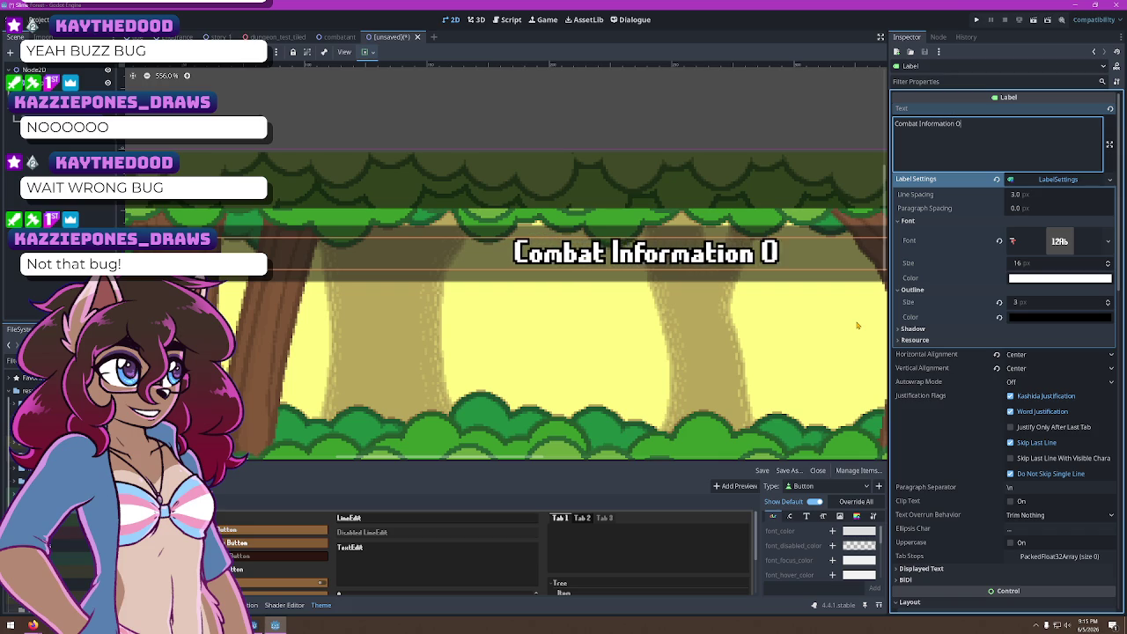
type("h Lawd")
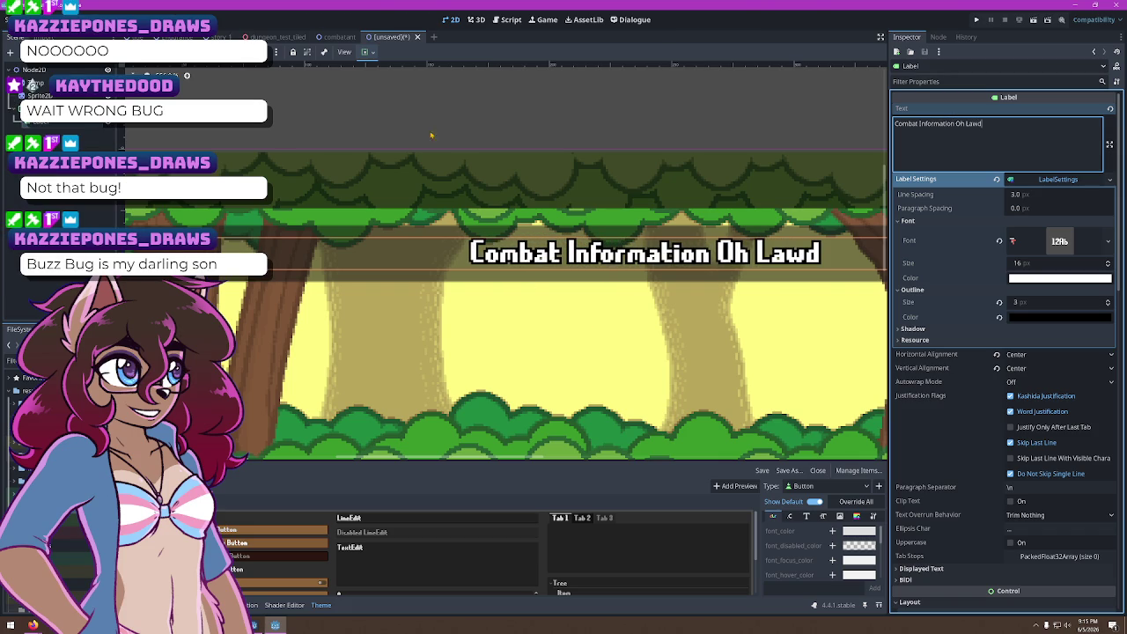
Pan the view over more of the forest and switch back to the OBS window
scroll(709, 236, "down", 2)
mouse_move(770, 314)
left_mouse_down()
mouse_move(649, 219)
mouse_move(674, 239)
mouse_move(628, 233)
left_mouse_up()
mouse_move(33, 625)
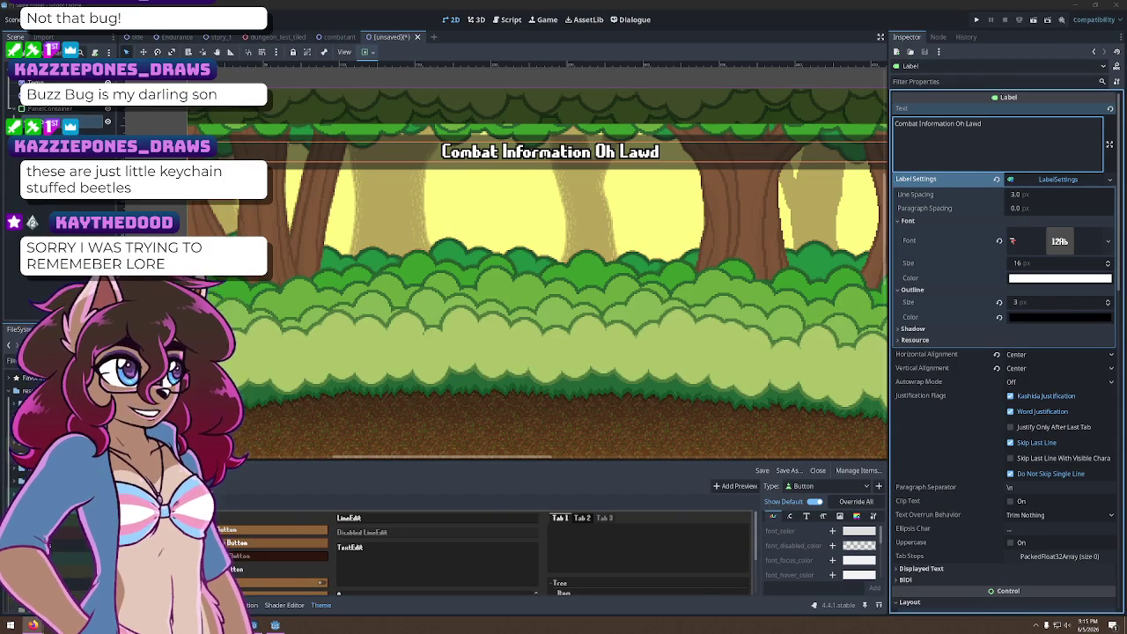
key("alt+Tab")
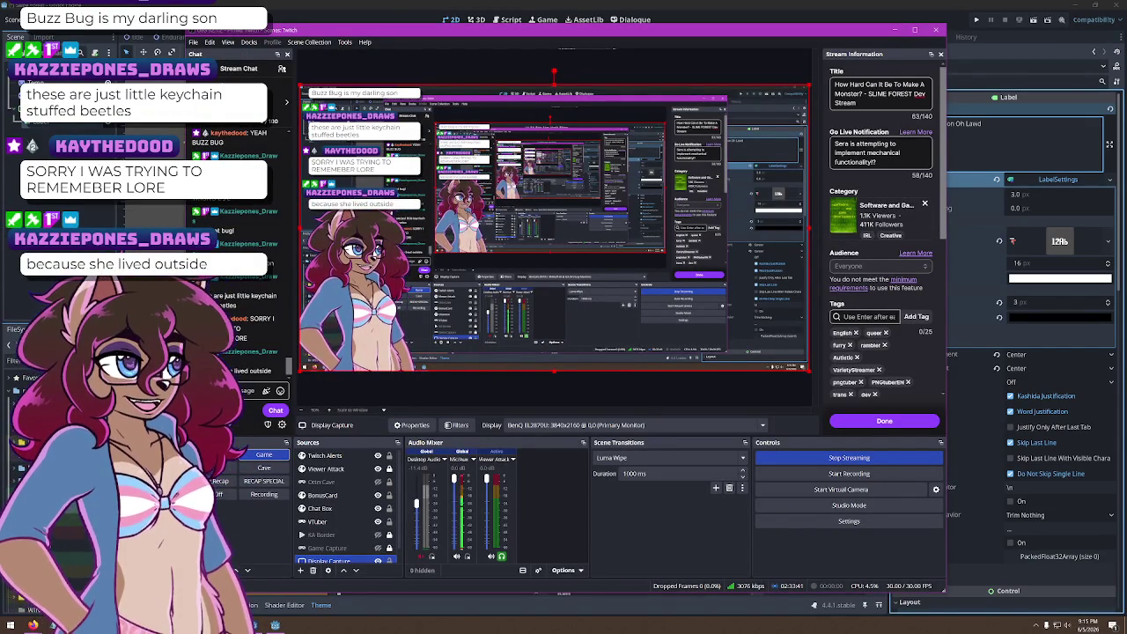
Leave OBS and return to the Godot editor showing the 'Combat Information Oh Lawd' header
key("alt+Tab")
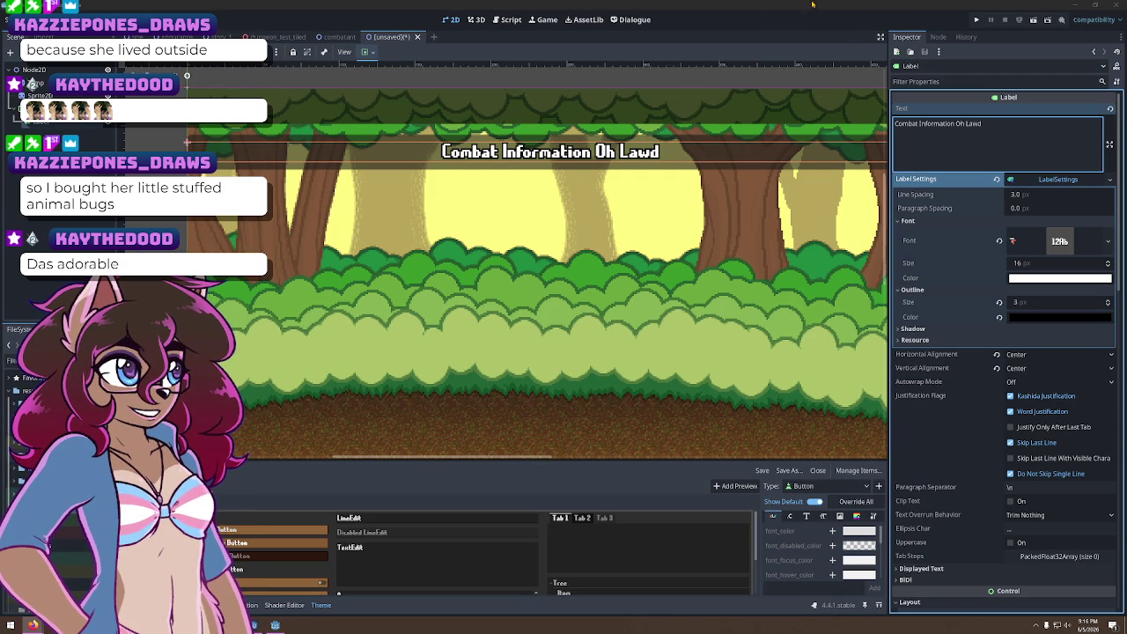
Widen the header PanelContainer about 4 px past each side of the forest, to 490 px
scroll(507, 299, "down", 2)
scroll(506, 300, "up", 2)
scroll(506, 299, "down", 1)
scroll(507, 300, "down", 2)
scroll(493, 312, "up", 3)
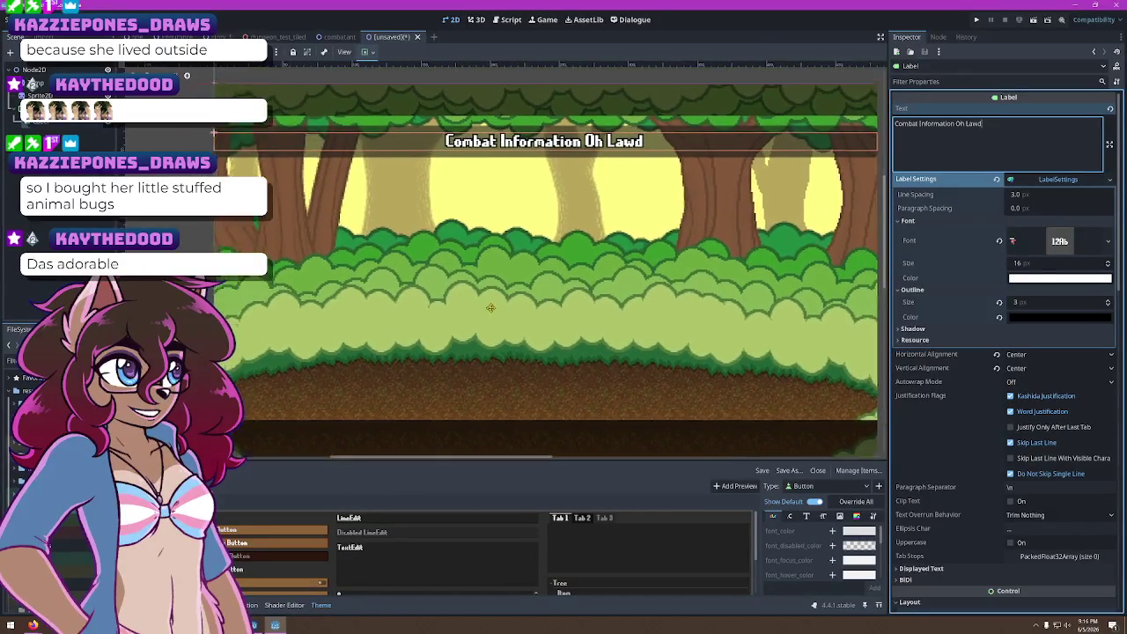
mouse_move(484, 324)
left_mouse_down()
mouse_move(500, 290)
mouse_move(528, 310)
mouse_move(602, 310)
mouse_move(436, 276)
mouse_move(549, 325)
mouse_move(423, 277)
mouse_move(566, 278)
mouse_move(452, 263)
mouse_move(543, 271)
mouse_move(531, 296)
mouse_move(568, 248)
left_mouse_up()
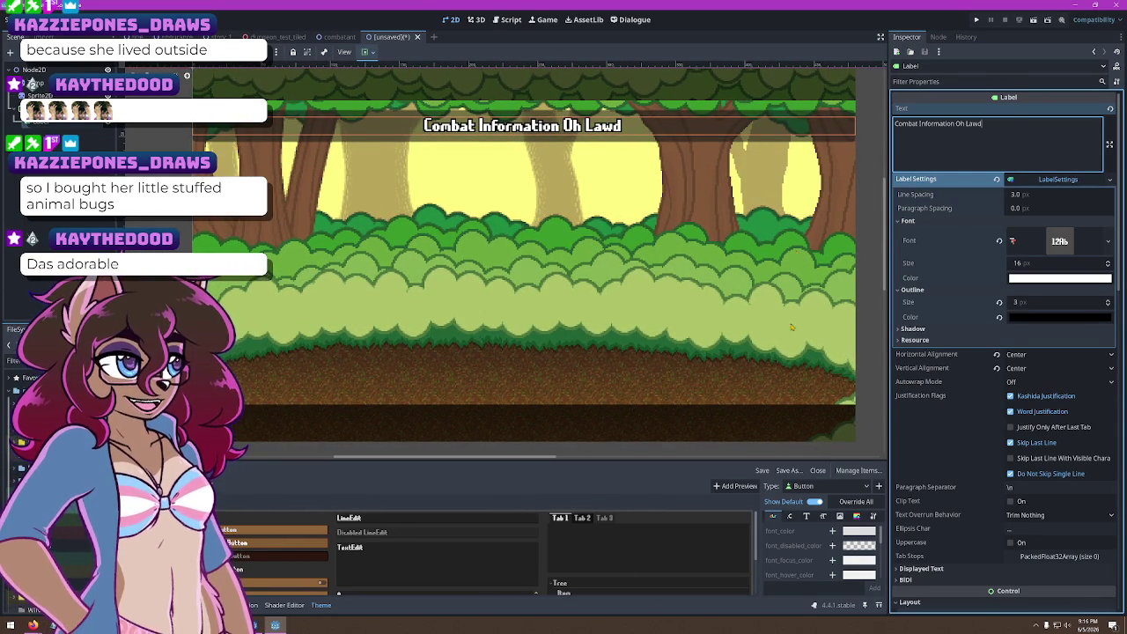
left_click_drag(310, 234, 434, 236)
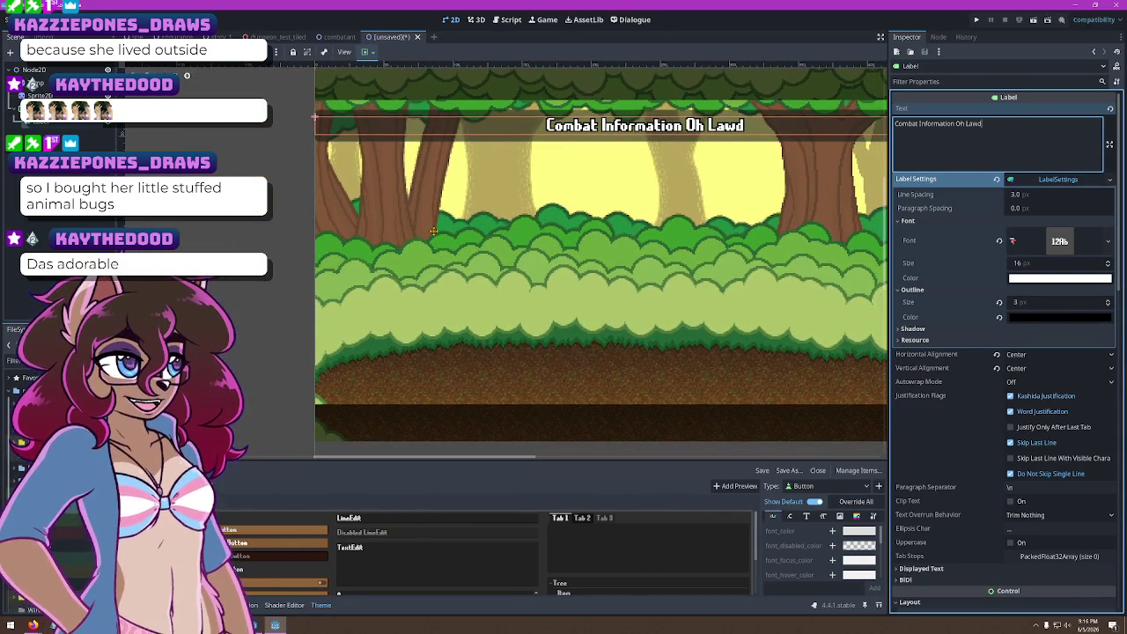
left_click(434, 236)
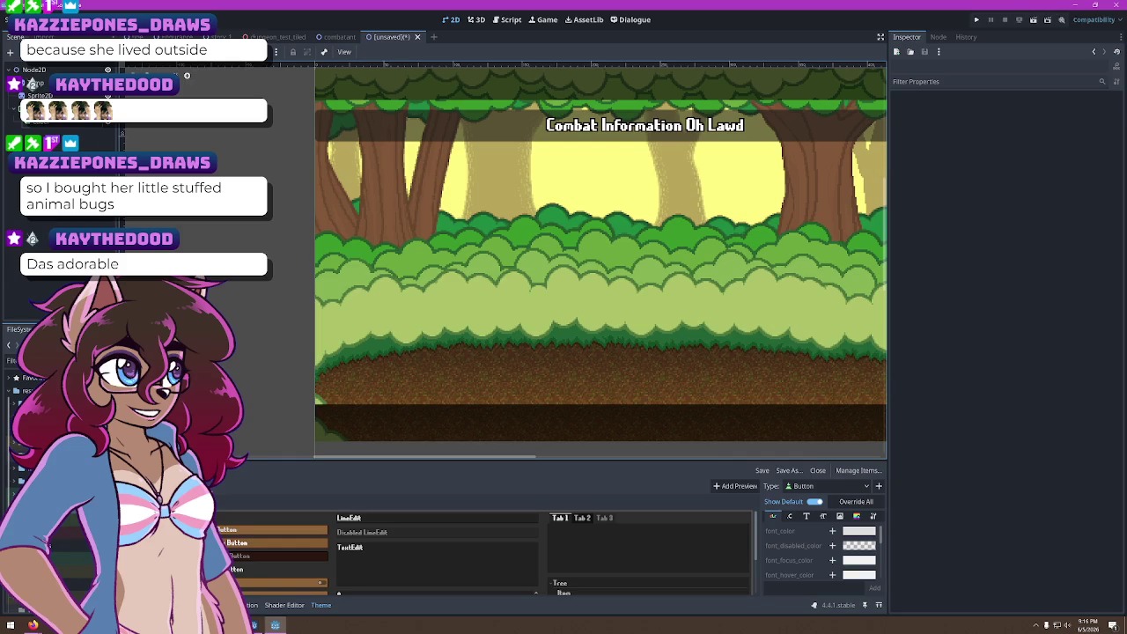
left_click(373, 142)
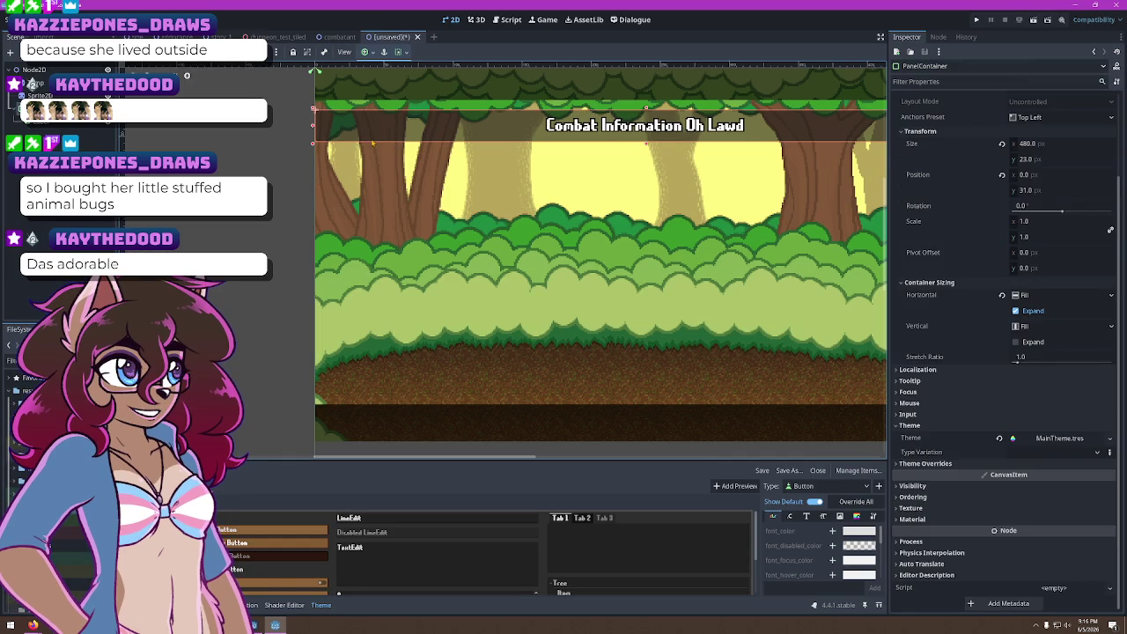
left_click_drag(313, 129, 310, 129)
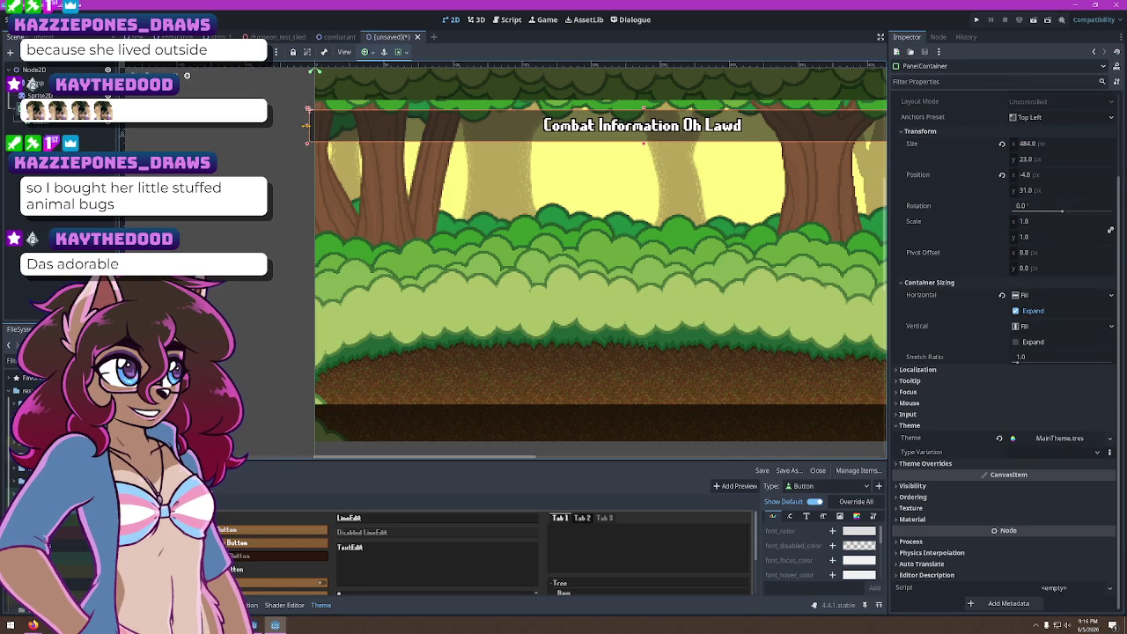
scroll(429, 230, "left", 2)
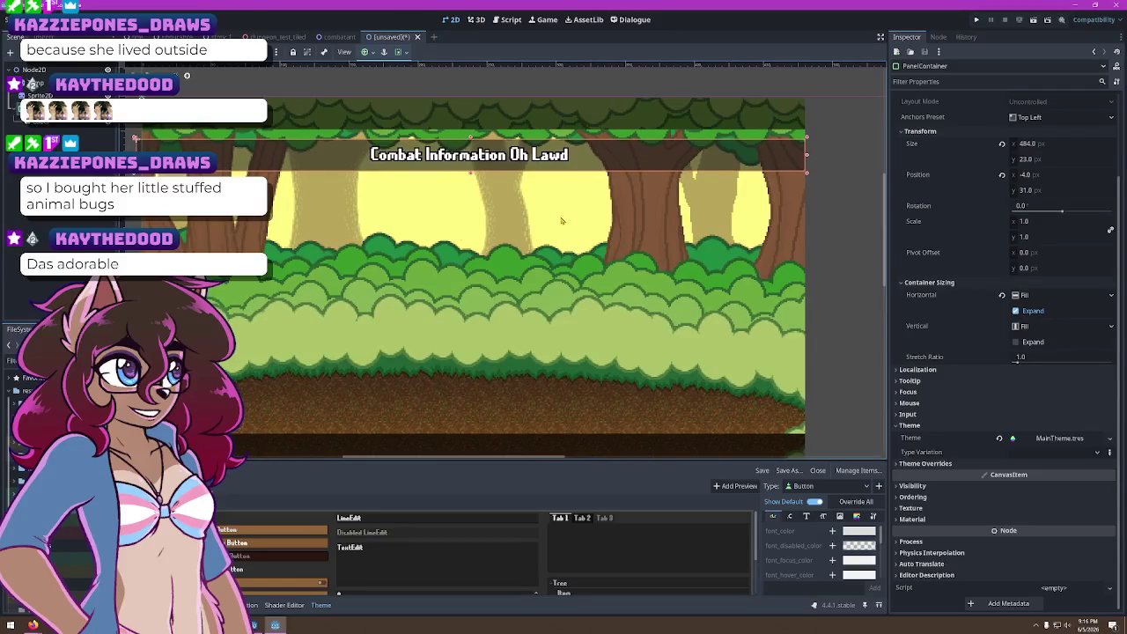
left_click_drag(807, 160, 812, 156)
Recentre the view on the forest background and run the current scene with F6
left_click(715, 320)
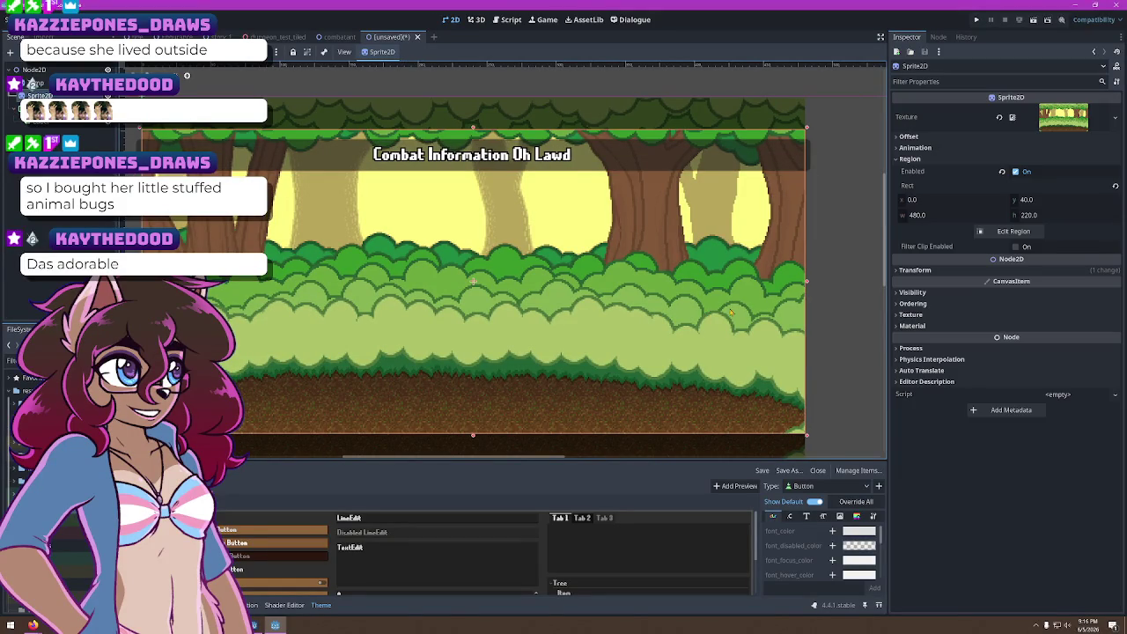
key("f")
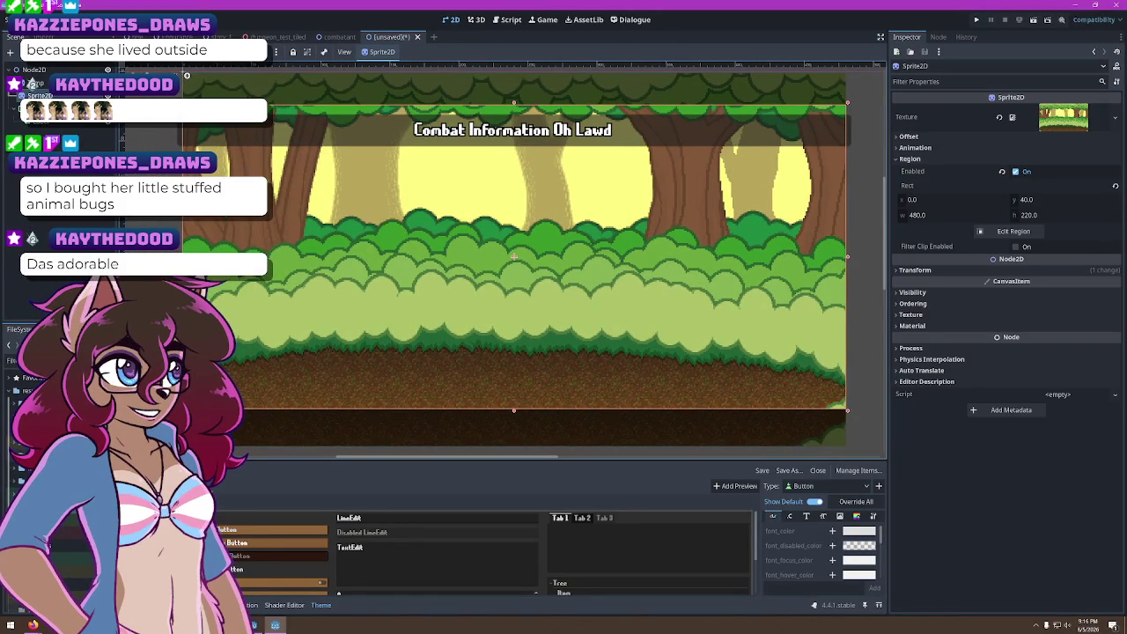
key("Escape")
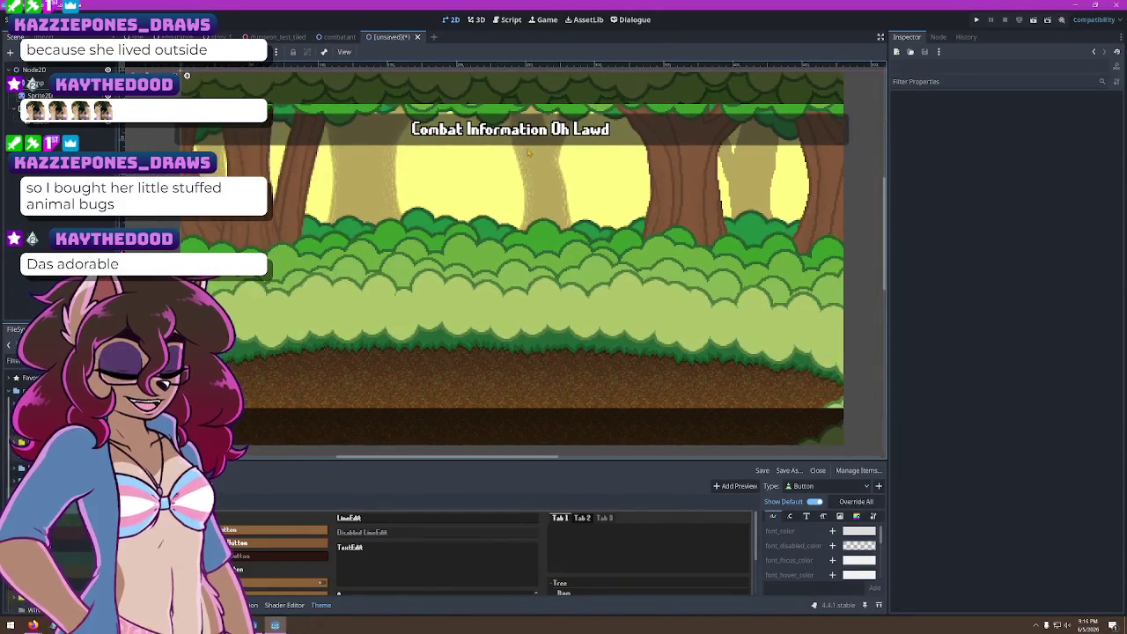
key("F6")
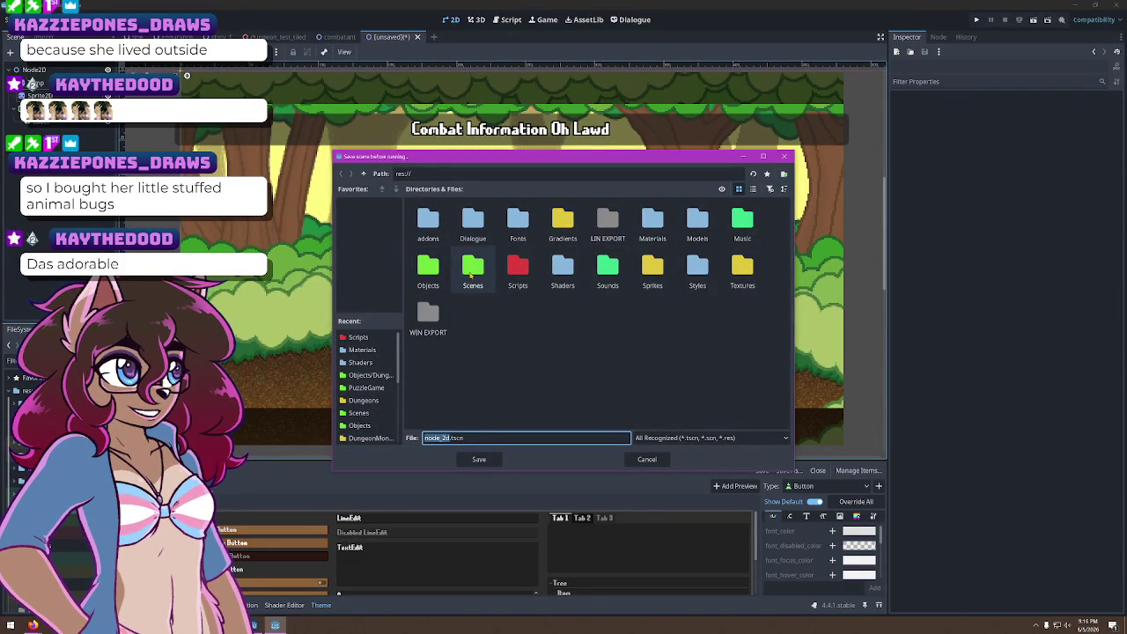
Save the scene as CombatWindow.tscn in the Scenes folder and run it
double_click(472, 268)
left_click(485, 438)
left_click(515, 381)
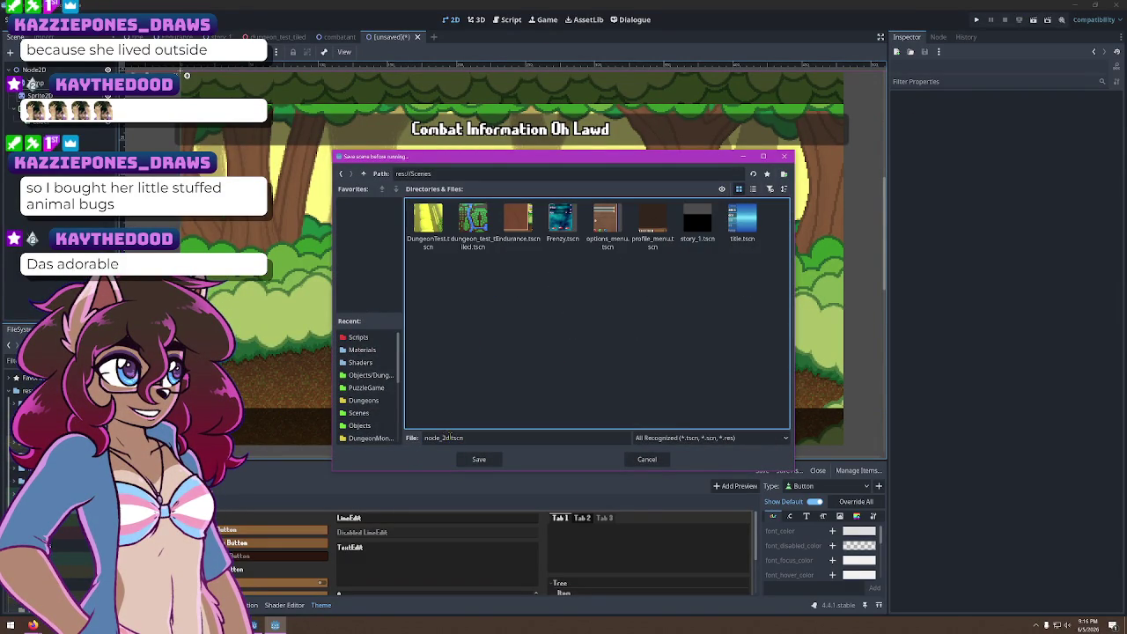
left_click(446, 437)
type("CombatWindow")
key("Return")
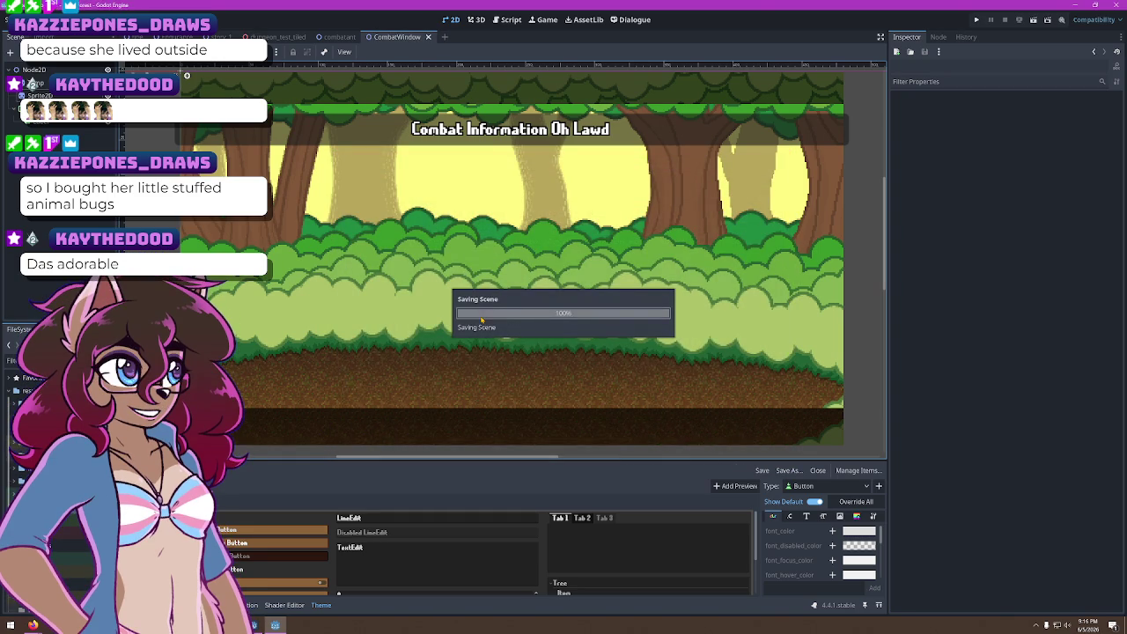
left_click(1019, 20)
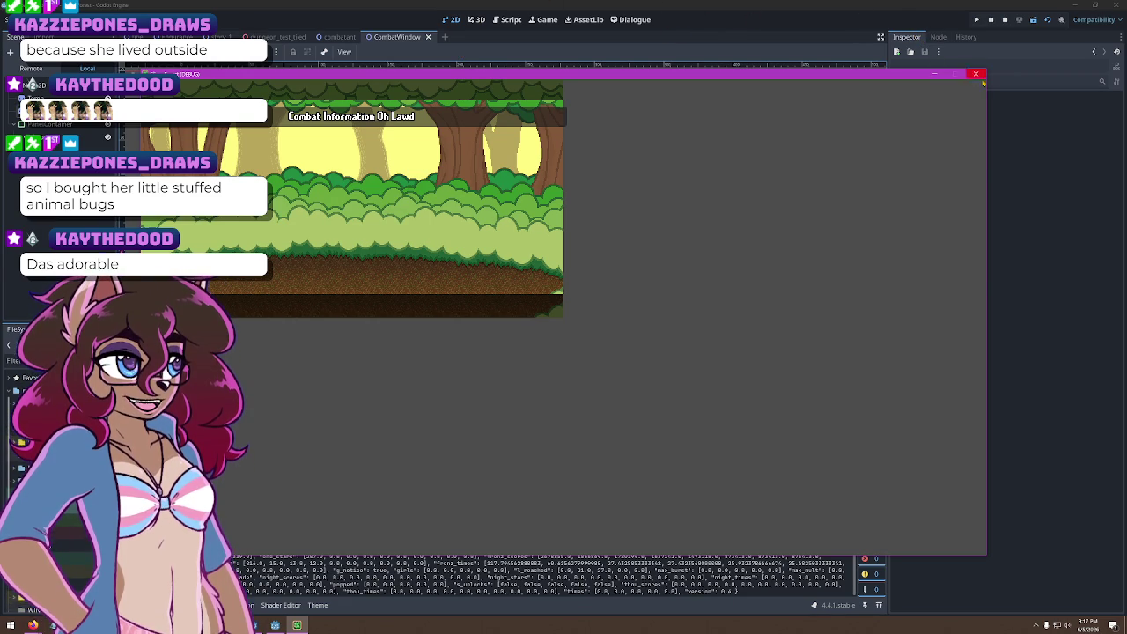
Close the preview and lower the Temp forest sprite's Modulate alpha to make it translucent
key("F8")
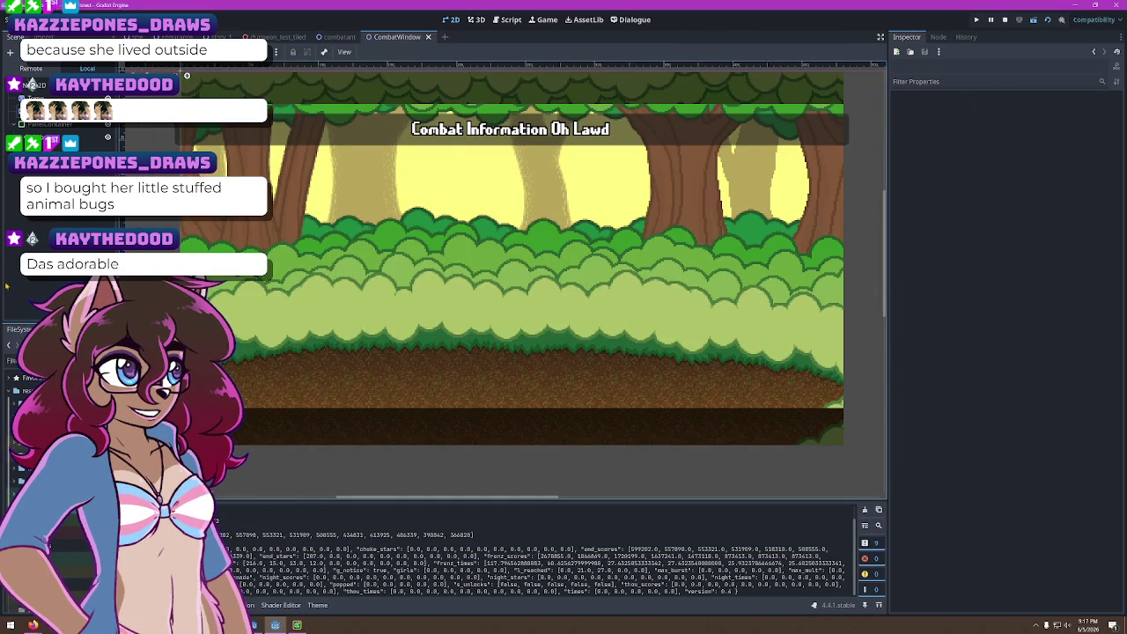
left_click(398, 421)
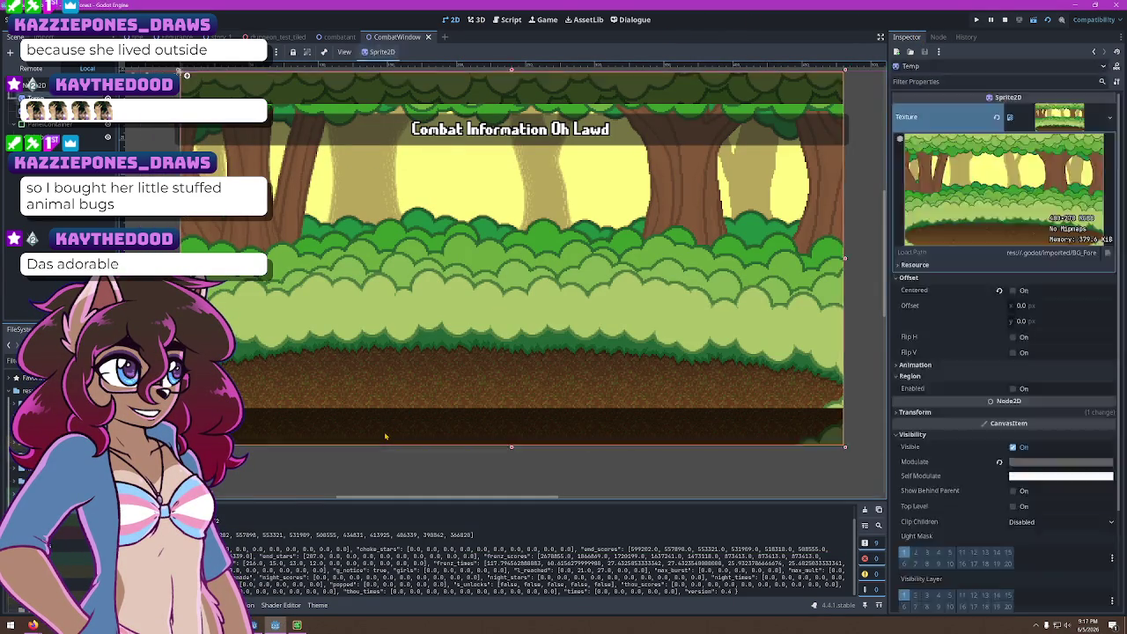
left_click(1039, 449)
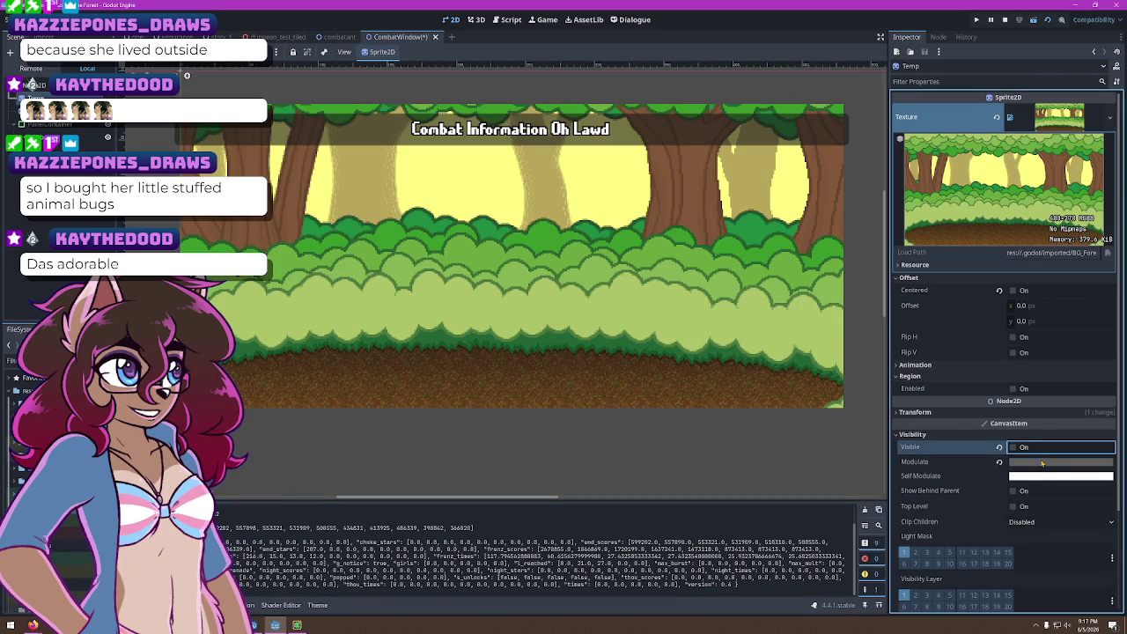
left_click(1024, 448)
left_click(1061, 461)
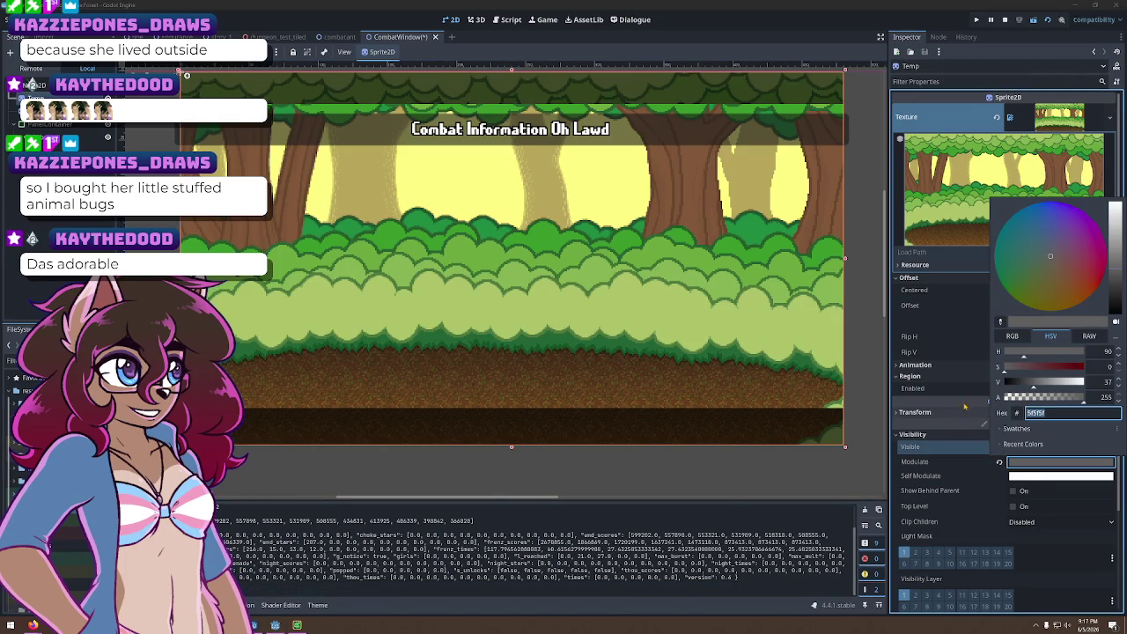
left_click(1044, 398)
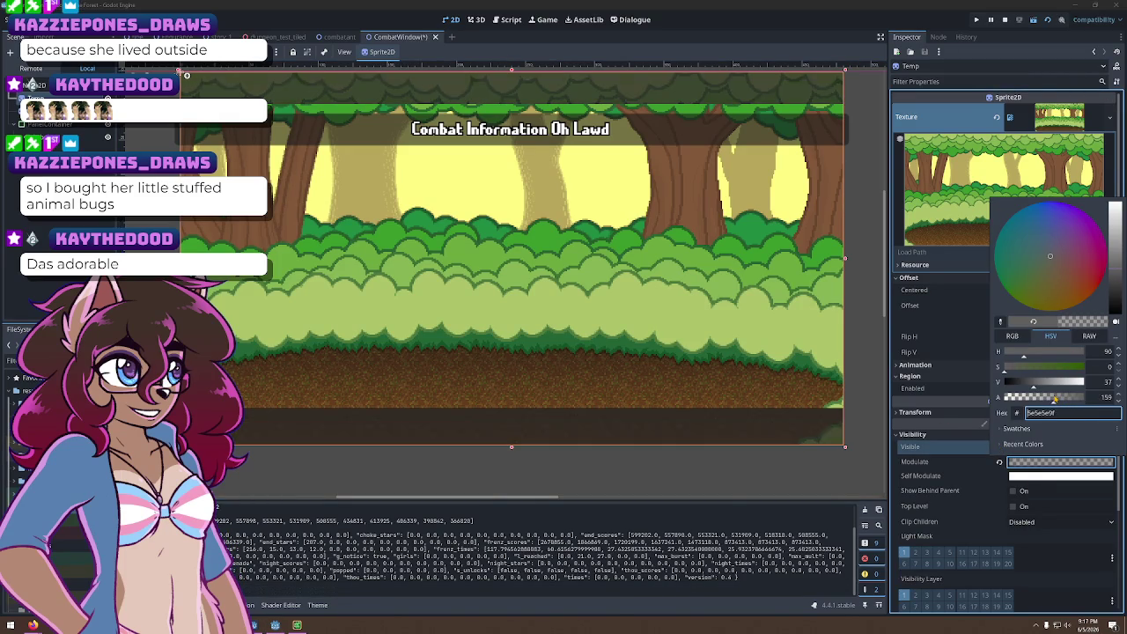
left_click(491, 497)
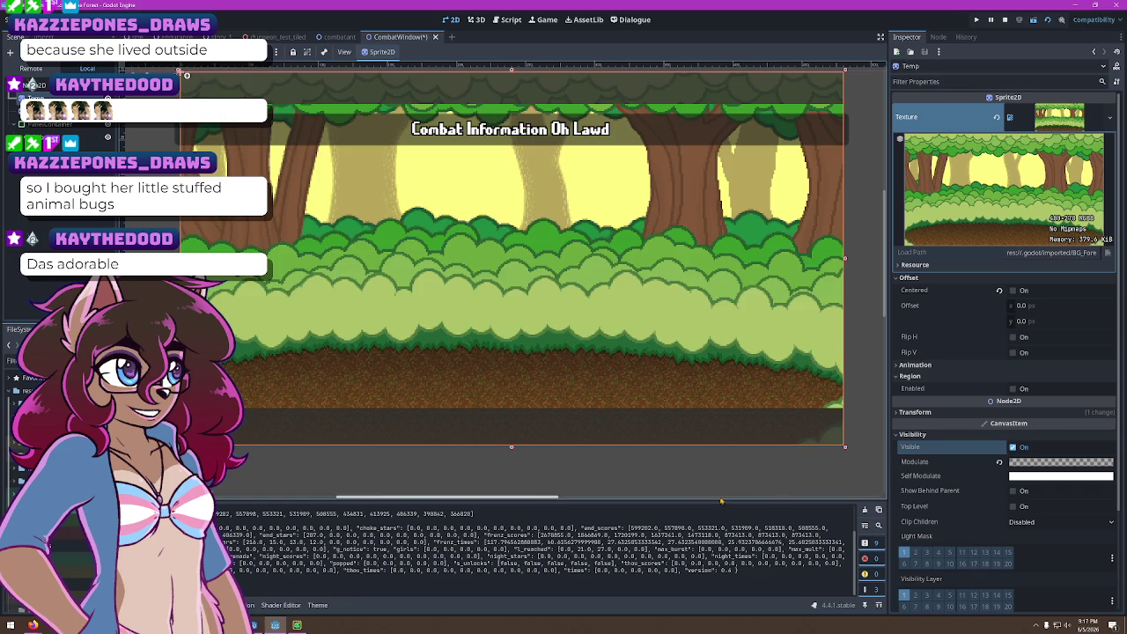
left_click_drag(491, 498, 710, 498)
scroll(732, 411, "left", 5)
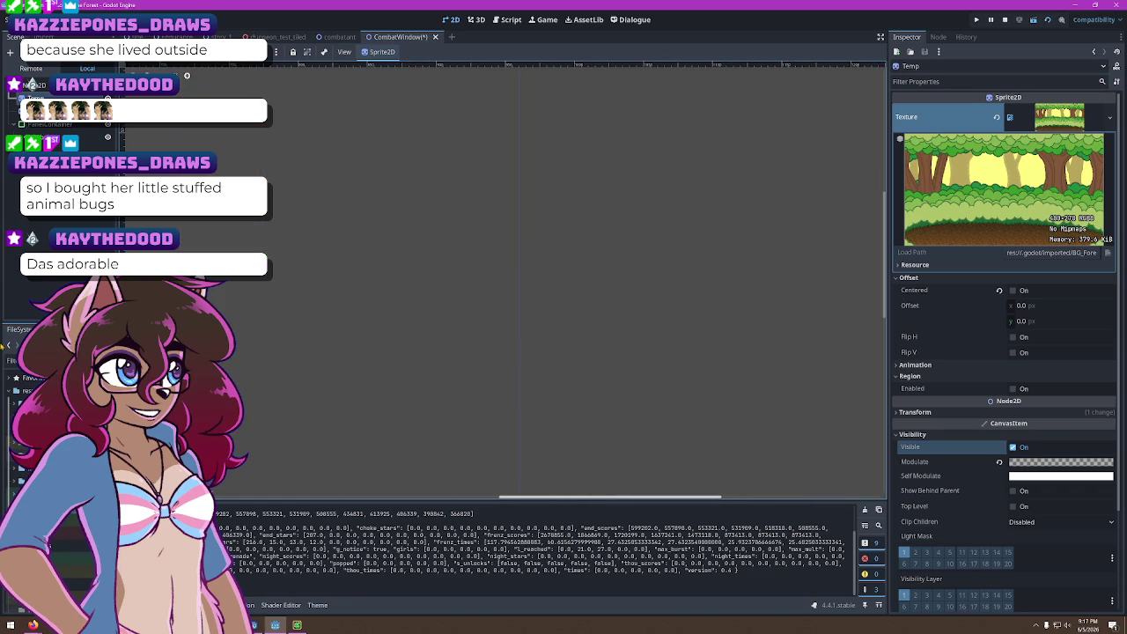
scroll(664, 350, "left", 10)
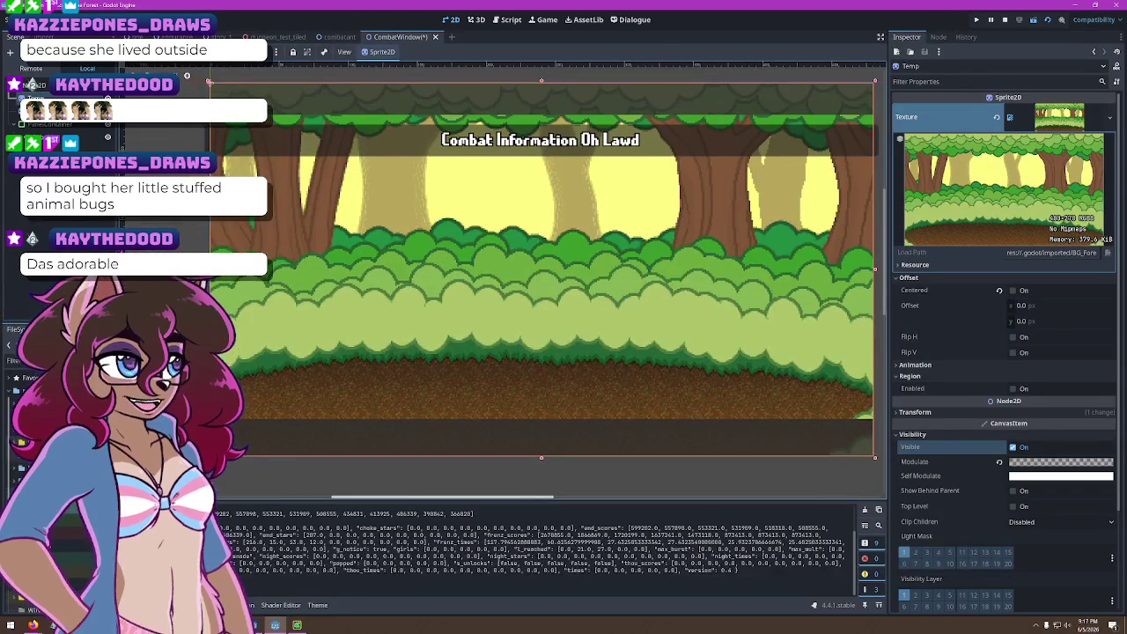
key("ctrl+z")
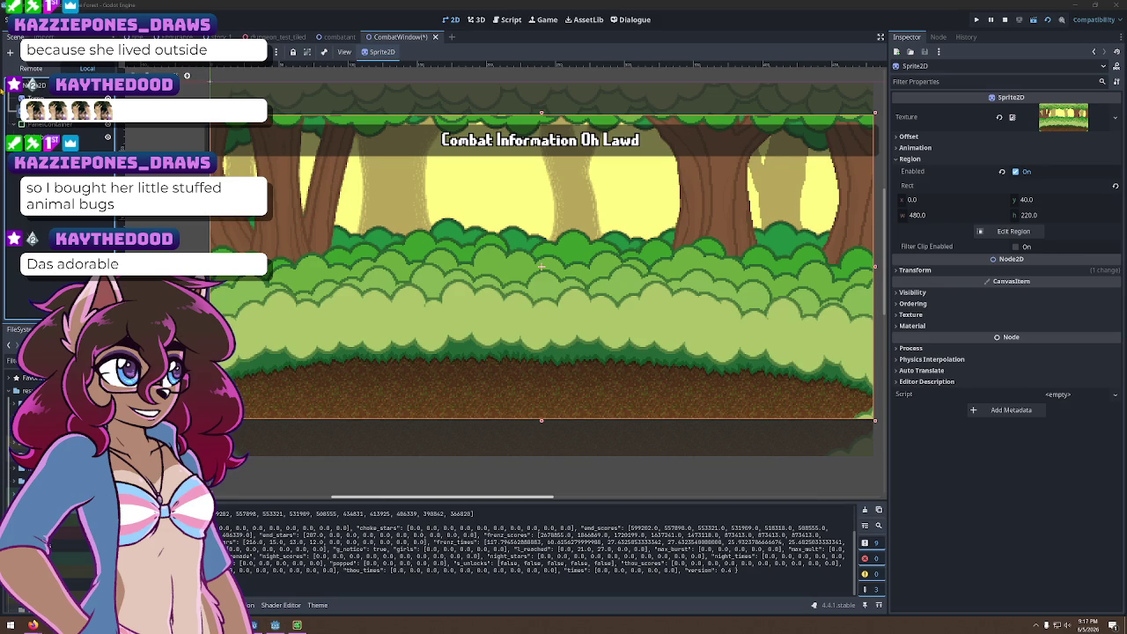
Rename the PanelContainer title panel to InfoBox in the Scene dock
left_click(211, 77)
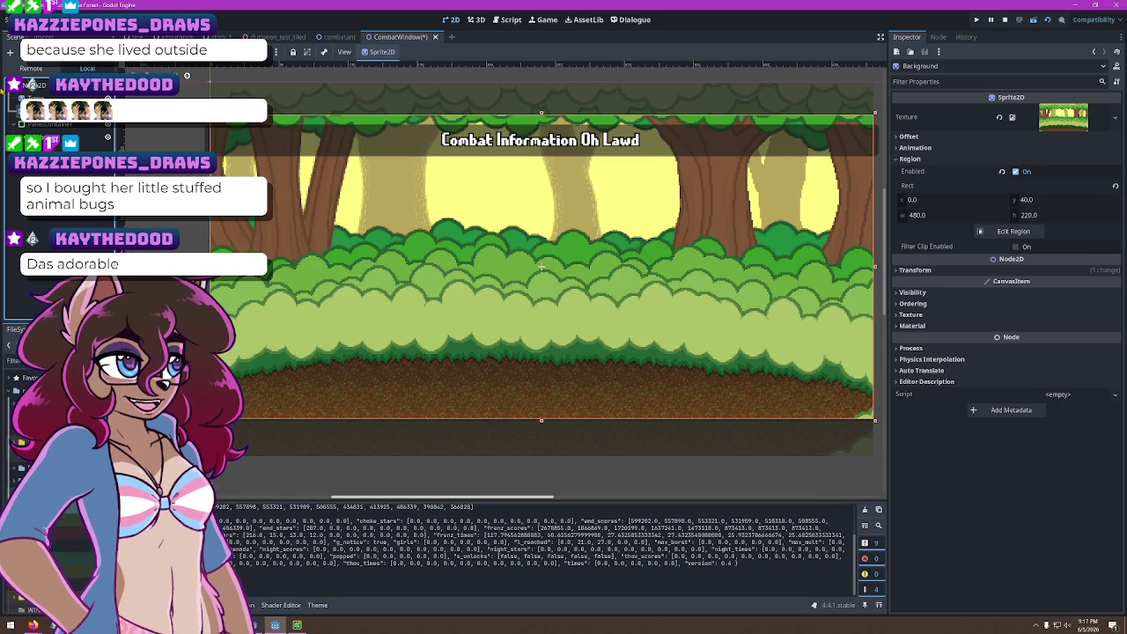
left_click(53, 124)
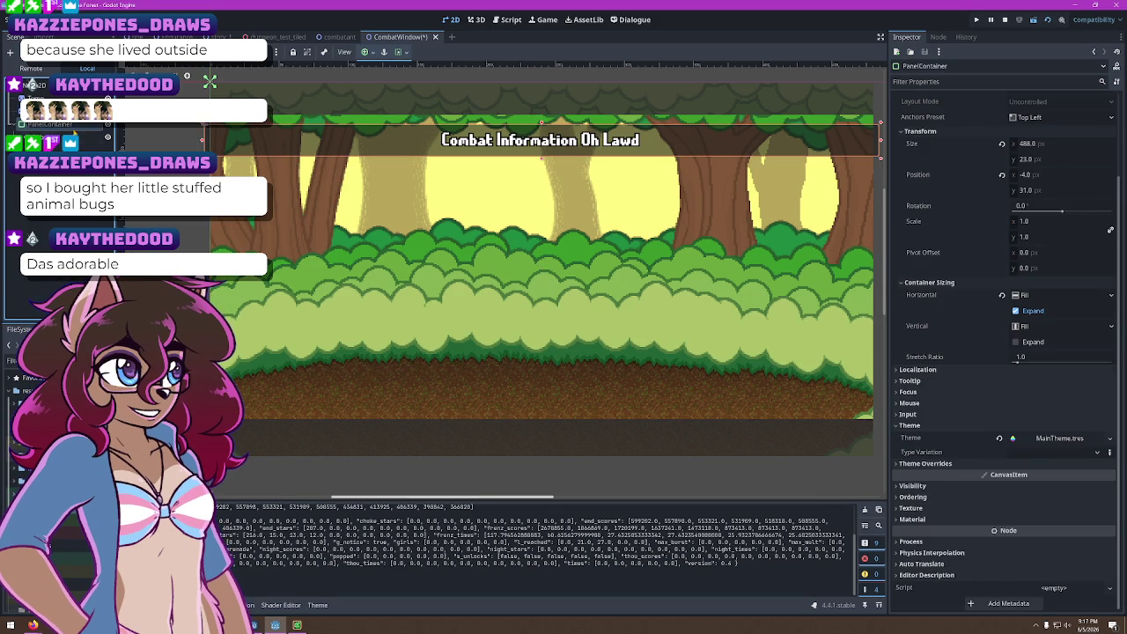
left_click(53, 124)
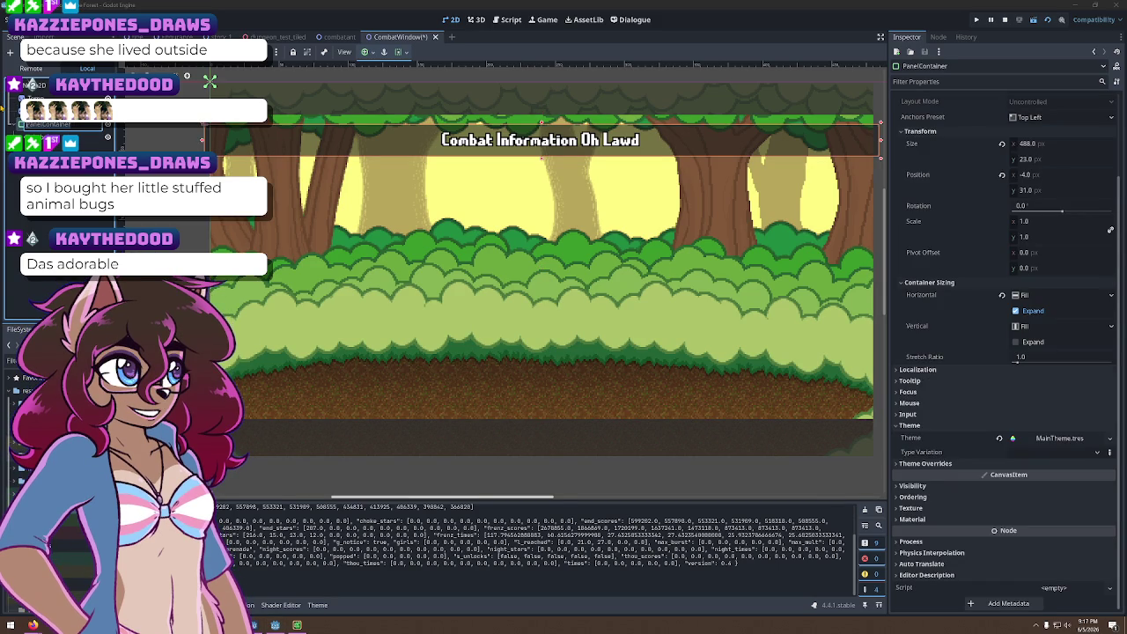
type("InfoBox")
key("Return")
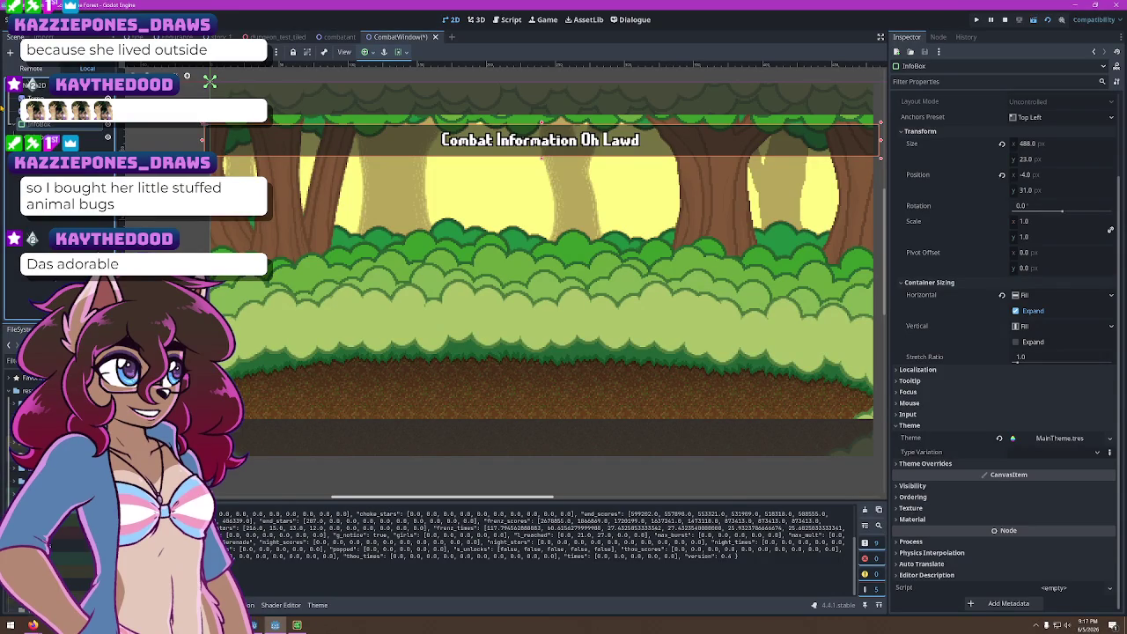
scroll(300, 206, "up", 2)
scroll(354, 215, "up", 2)
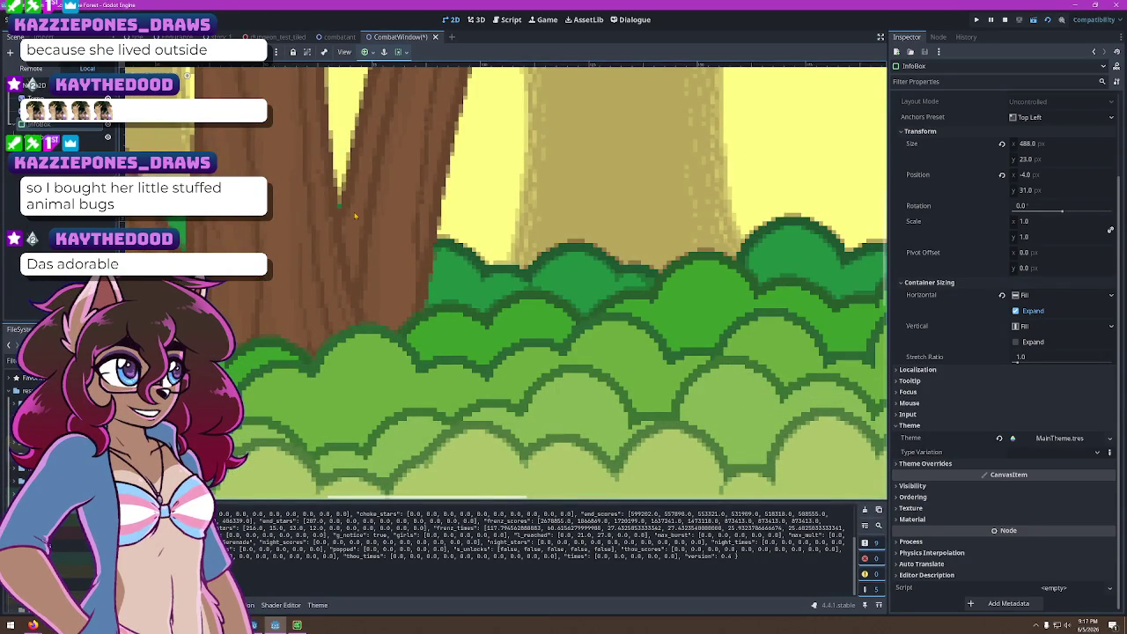
scroll(665, 265, "down", 5)
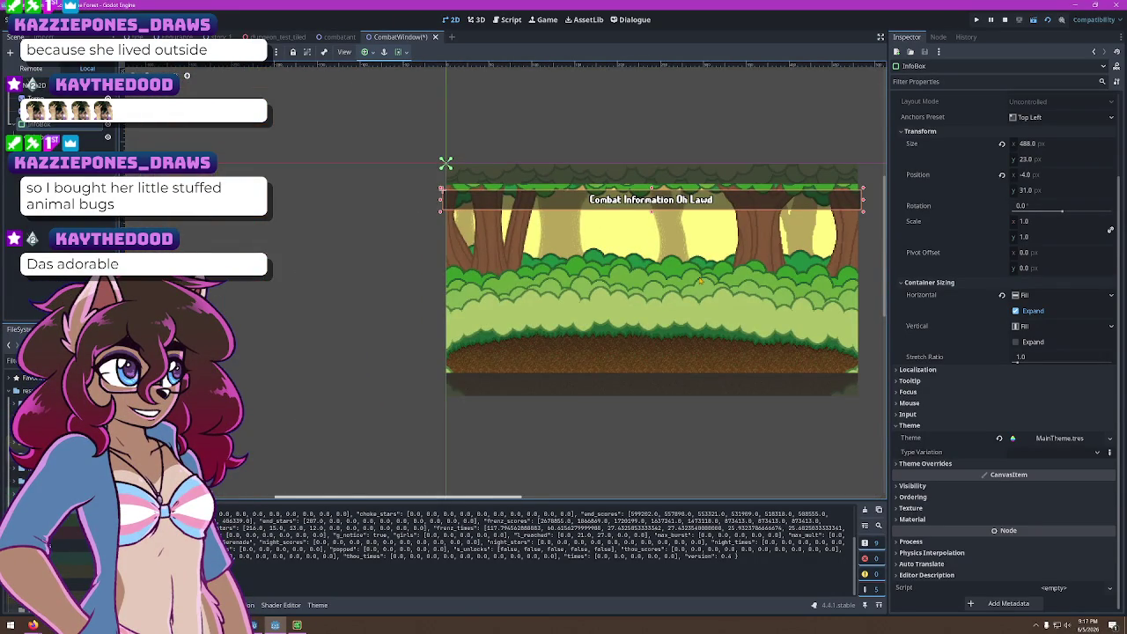
left_click_drag(699, 281, 633, 275)
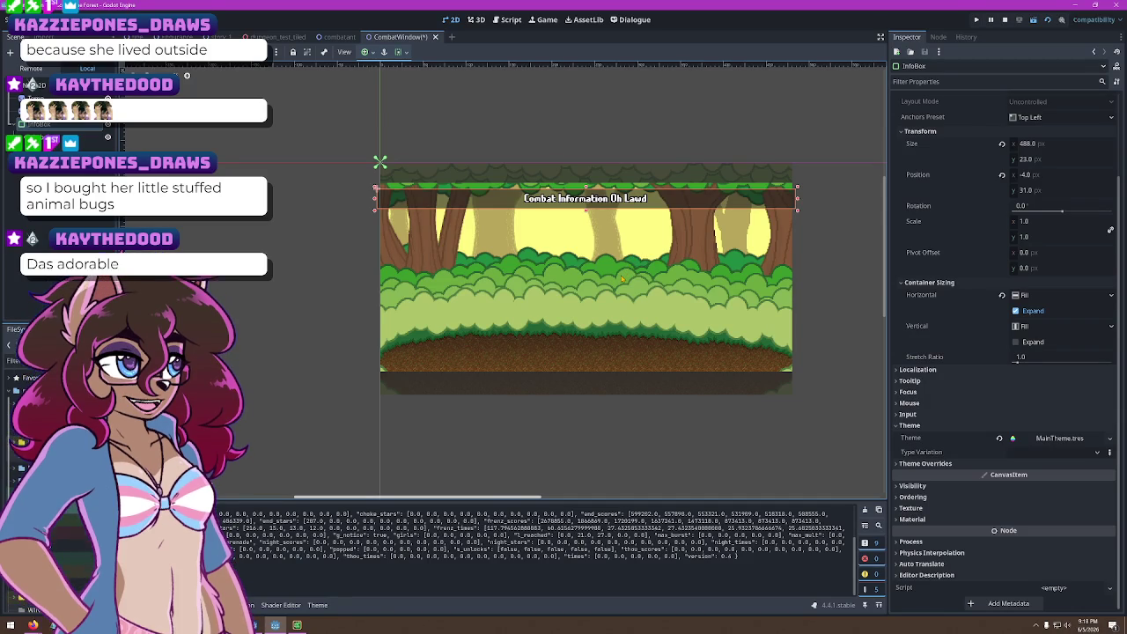
scroll(607, 301, "up", 2)
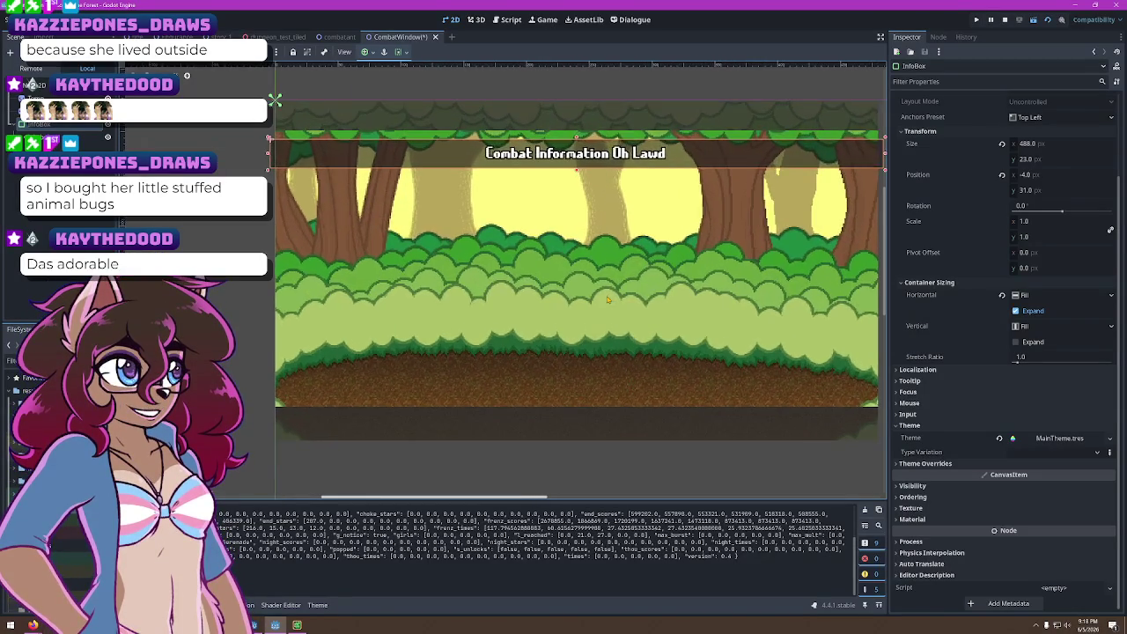
left_click_drag(631, 253, 607, 295)
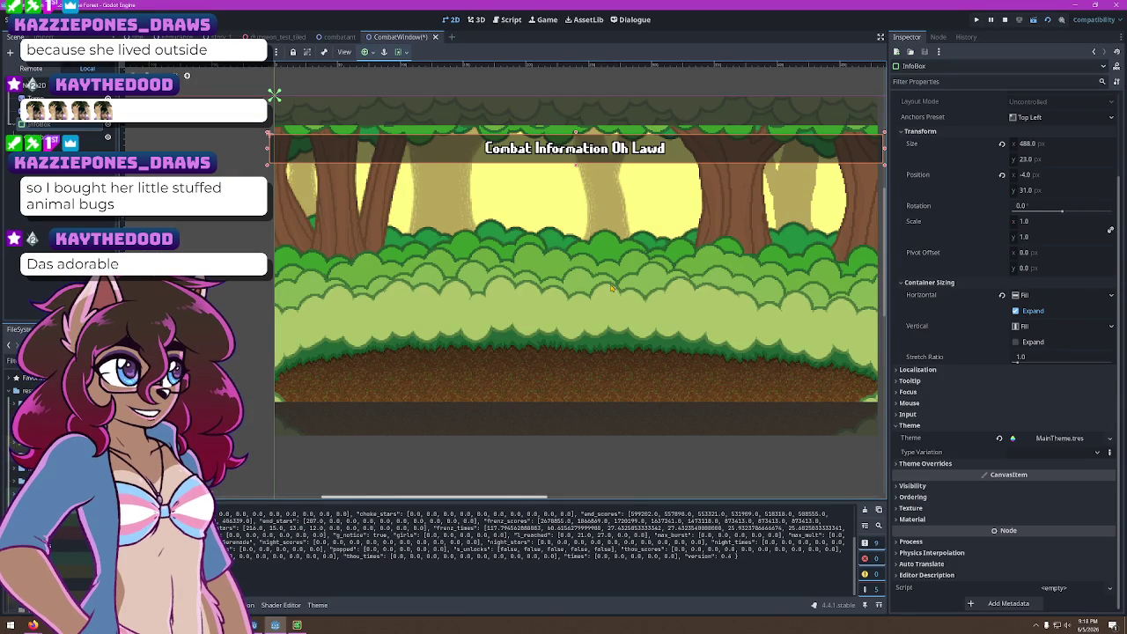
left_click(274, 94)
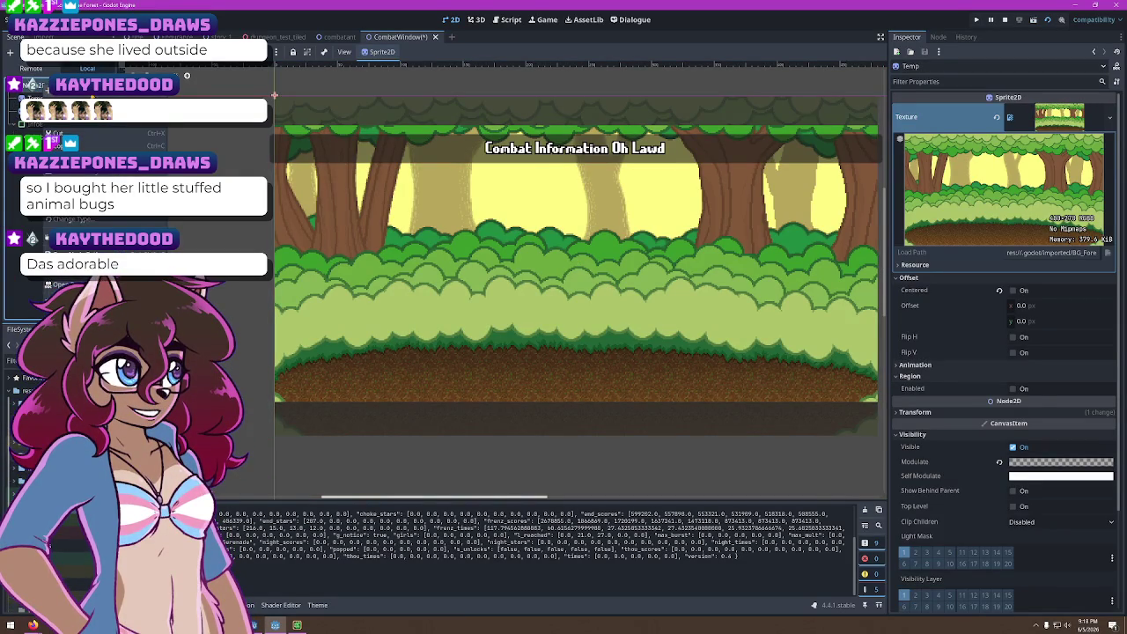
Add a Sprite2D node found by searching 'sprite' and name it TimeMeter
key("ctrl+a")
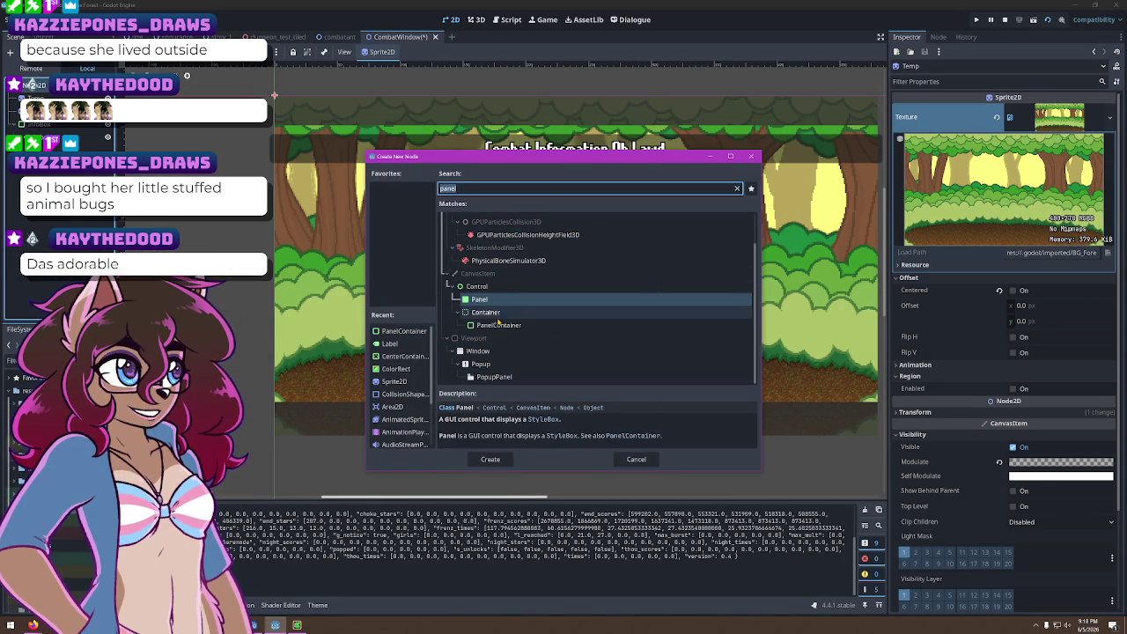
scroll(543, 356, "up", 2)
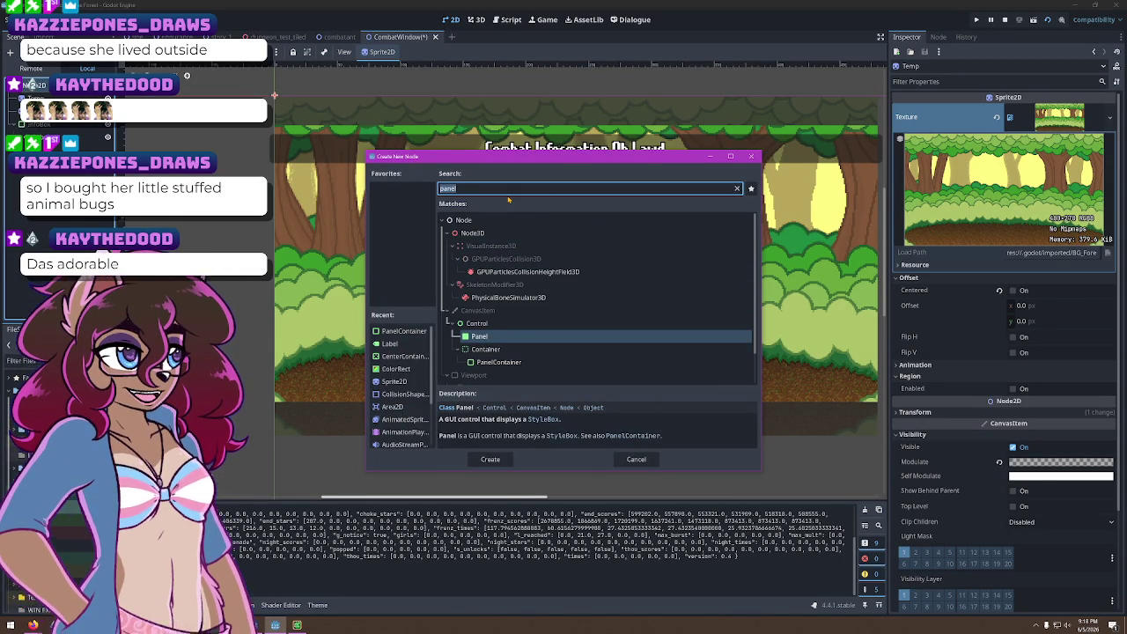
type("spri")
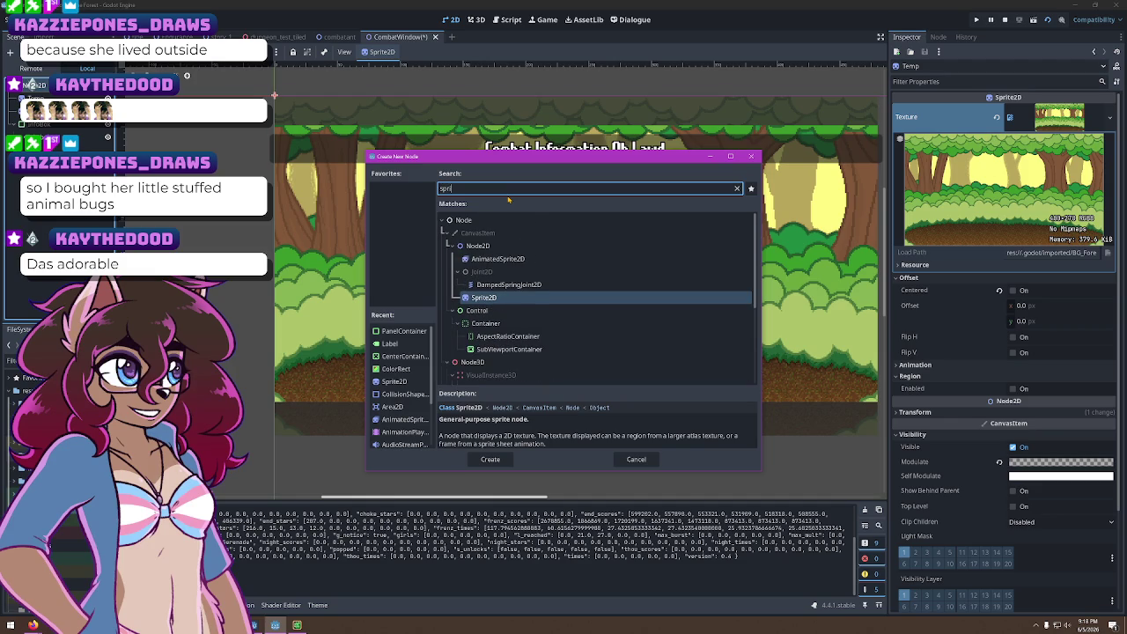
type("te")
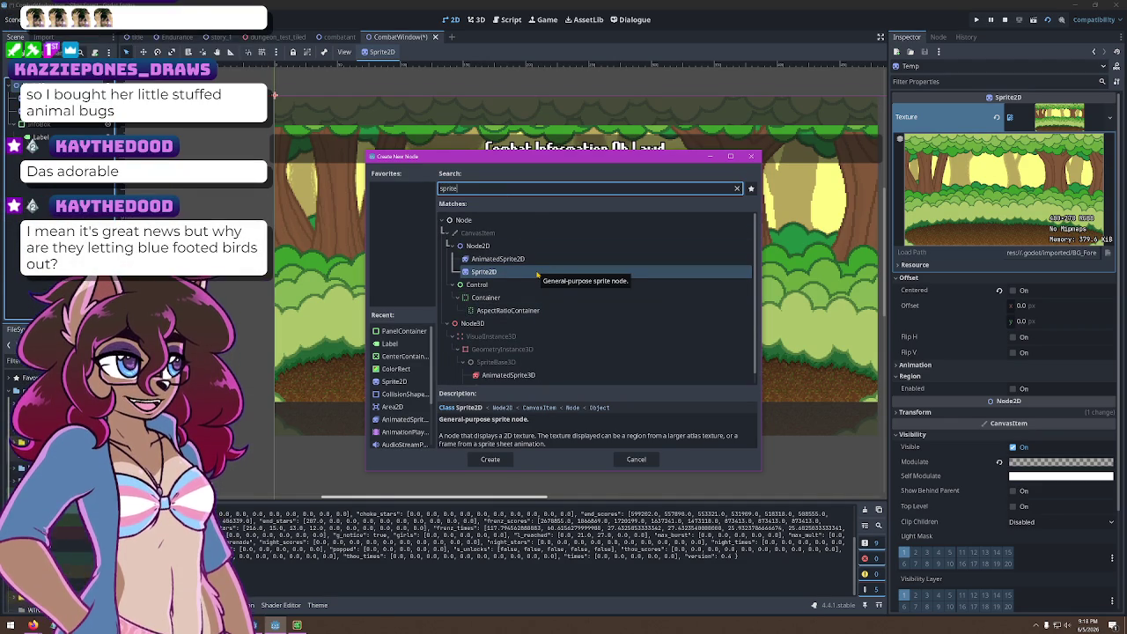
double_click(527, 276)
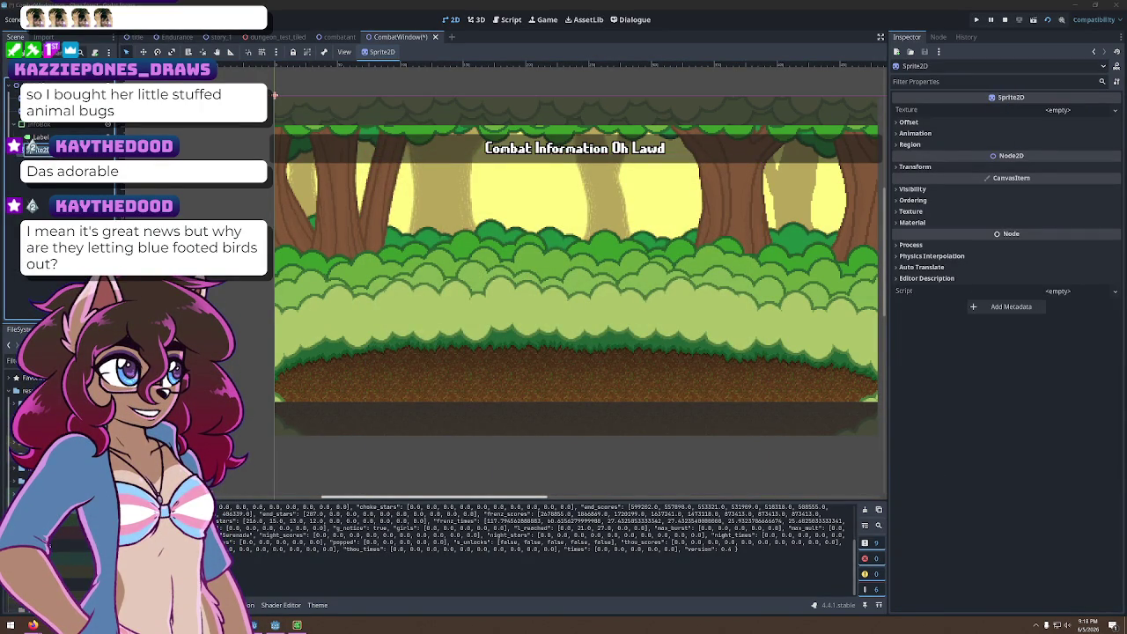
key("Return")
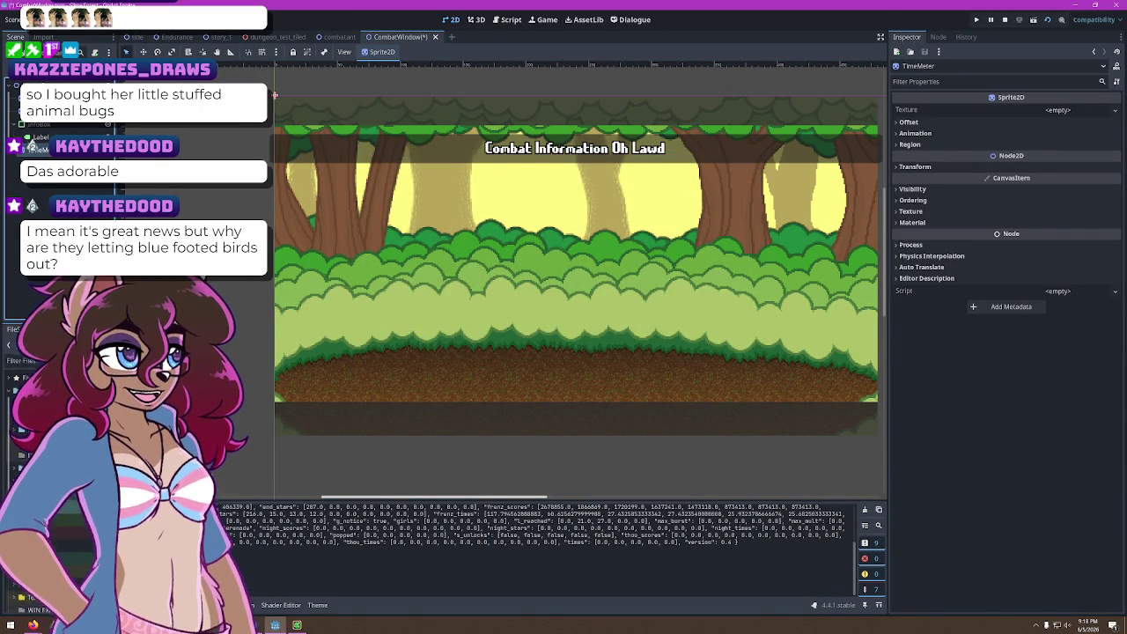
left_click(1075, 112)
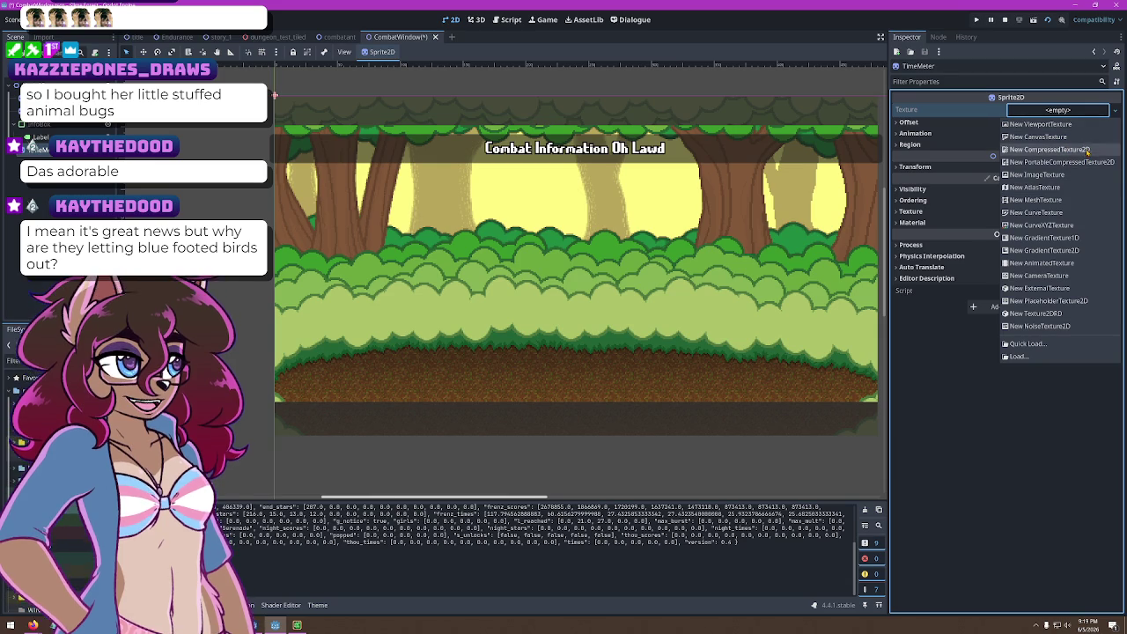
Assign the sprite a new GradientTexture2D, replacing an initial ImageTexture
left_click(1083, 176)
left_click(1068, 113)
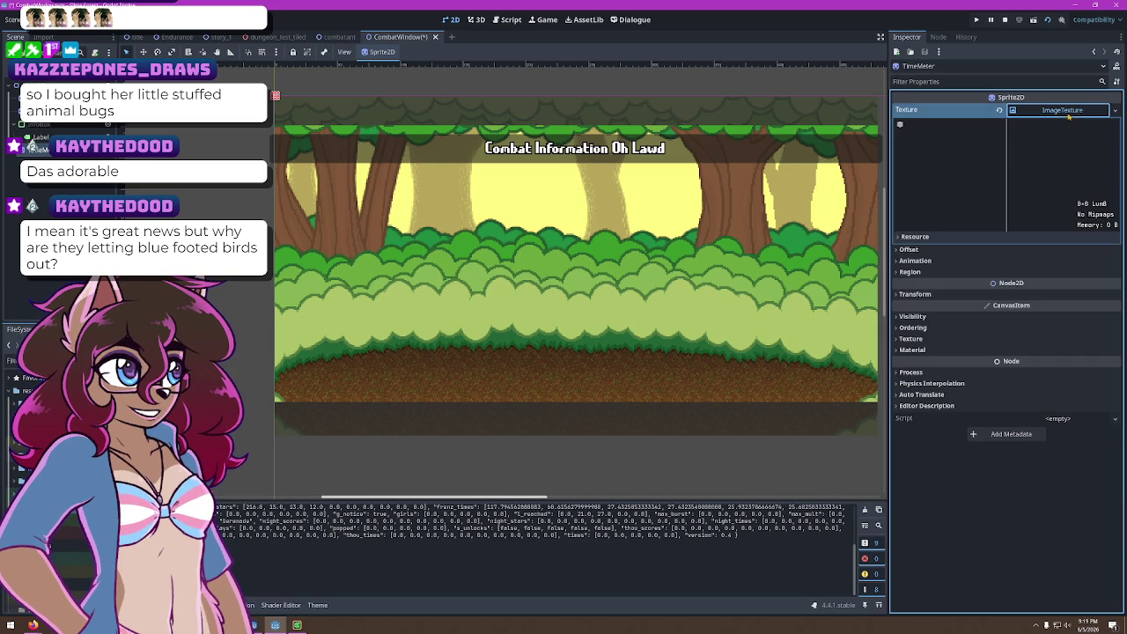
left_click(1074, 111)
left_click(1114, 110)
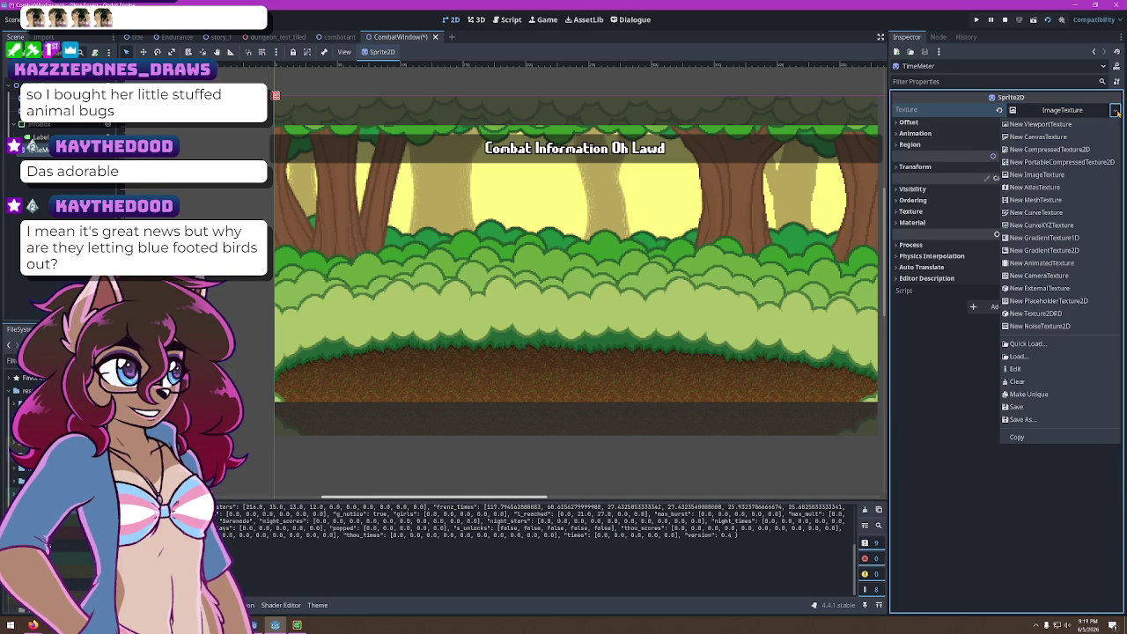
left_click(1092, 250)
left_click(1068, 121)
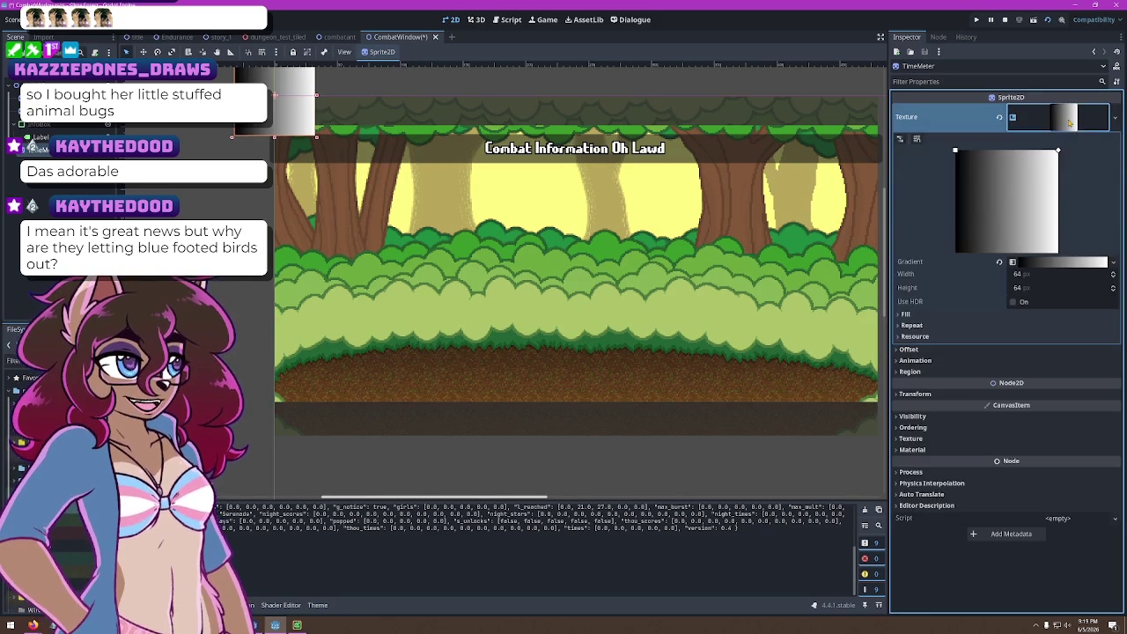
Change the gradient's white end stop to bright blue 003fc5
left_click(1035, 263)
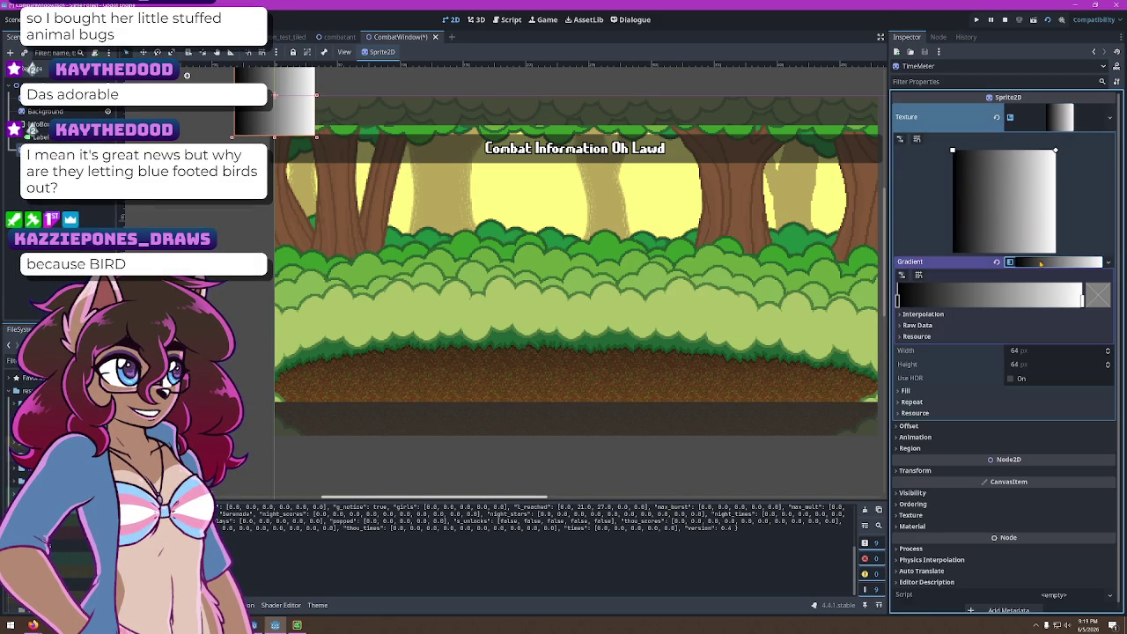
left_click(1088, 301)
left_click_drag(958, 369, 1028, 401)
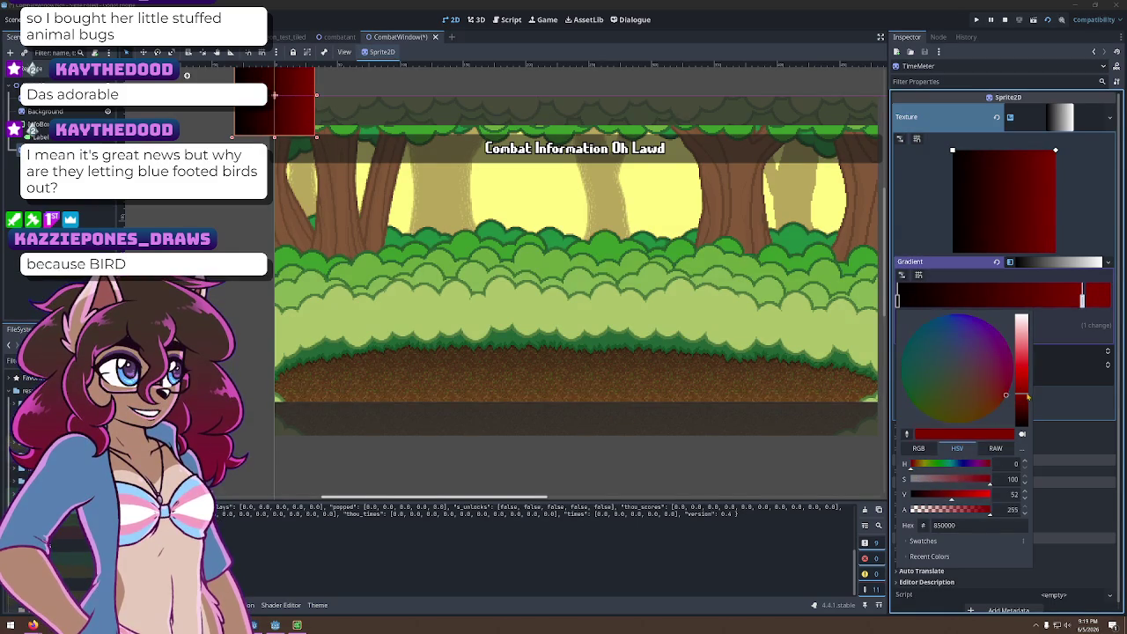
left_click(963, 465)
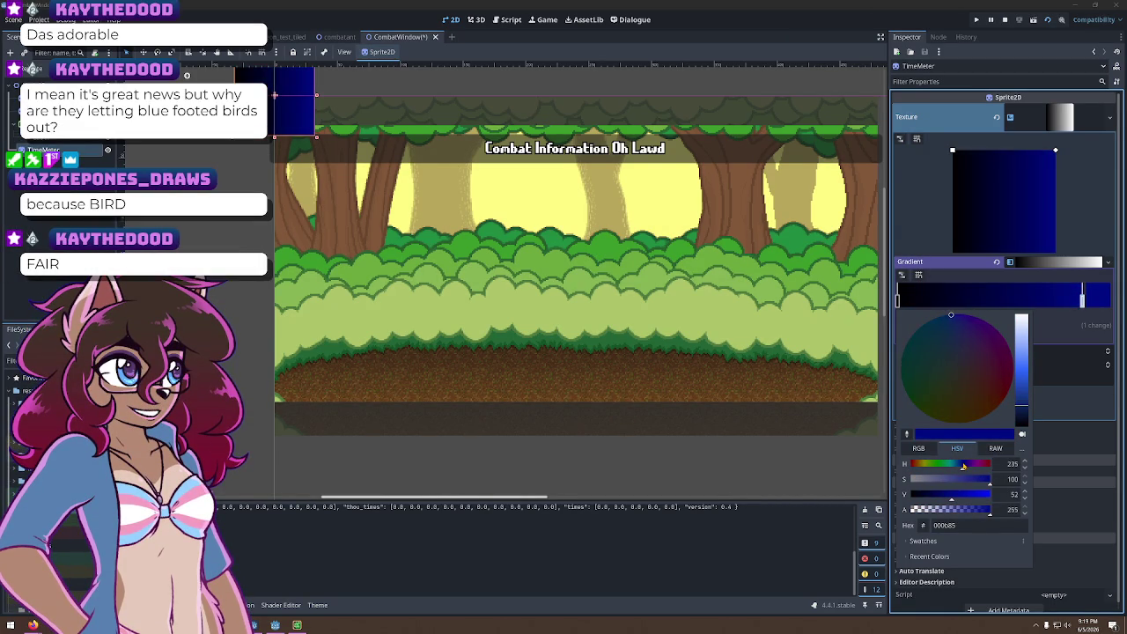
left_click_drag(963, 465, 960, 465)
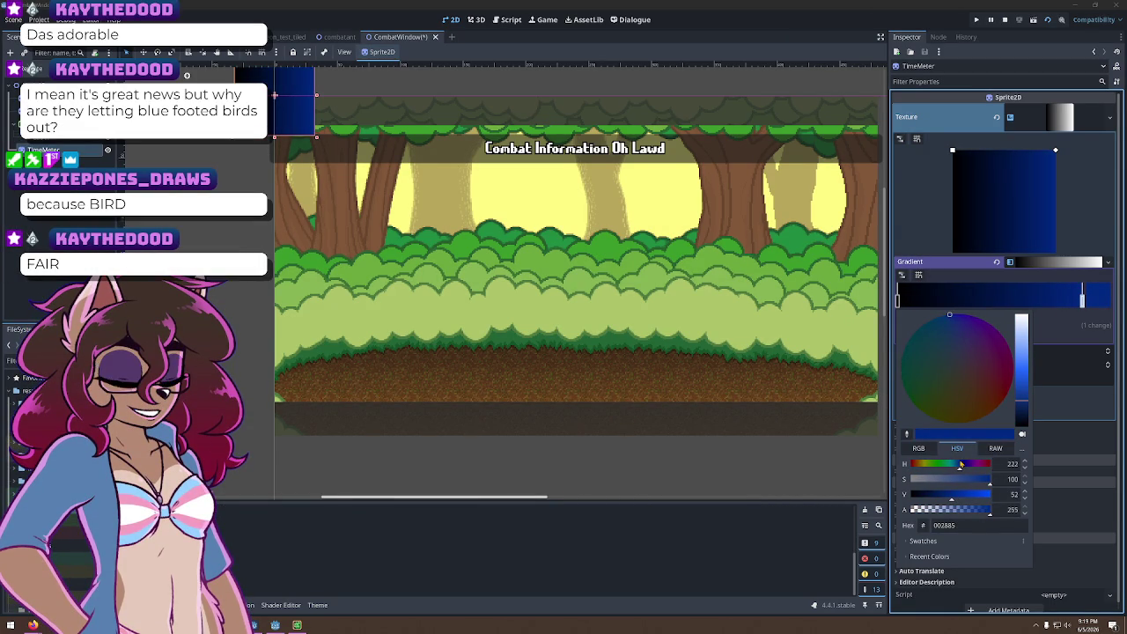
left_click_drag(1023, 398, 1023, 388)
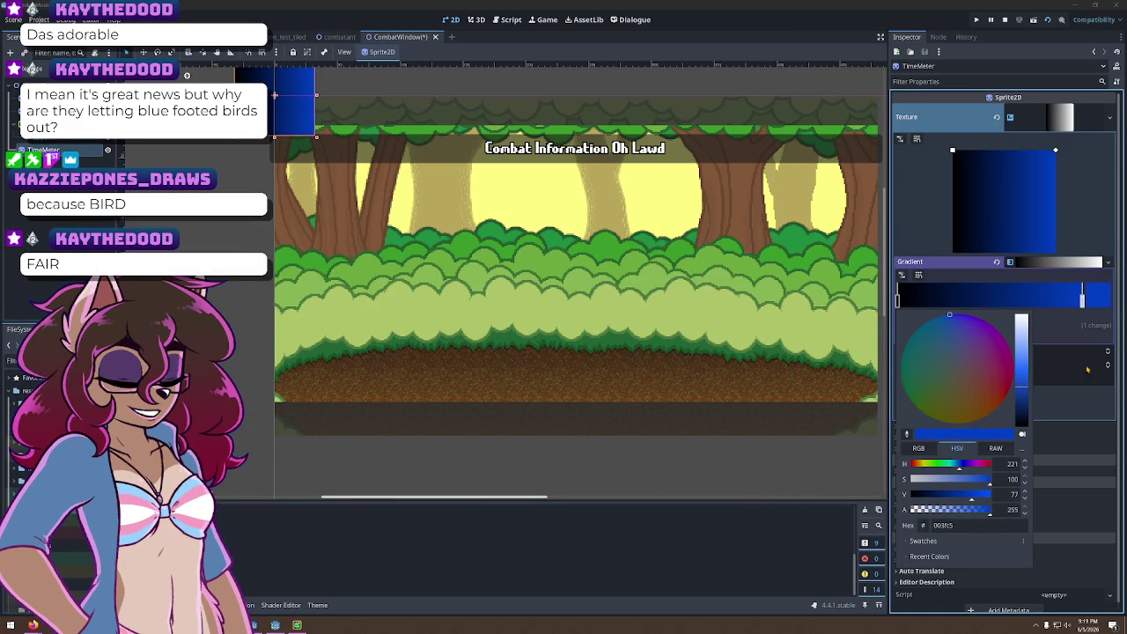
key("Escape")
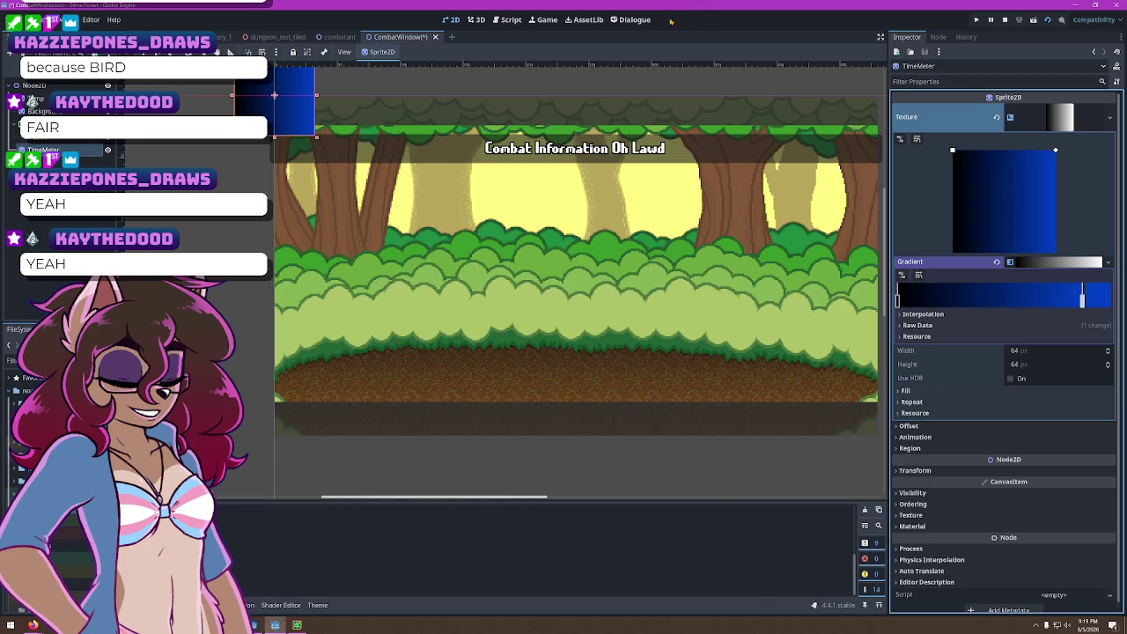
Make the gradient sprite a tall strip at the forest's left edge with a 24 px texture width
mouse_move(293, 123)
left_mouse_down()
mouse_move(358, 231)
mouse_move(327, 233)
left_mouse_up()
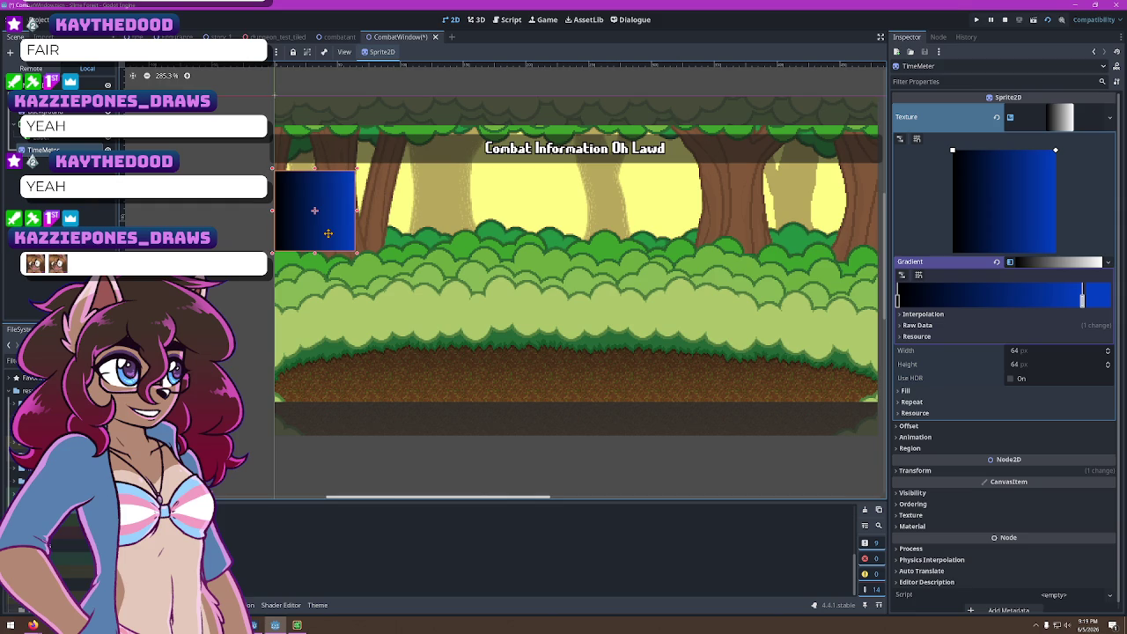
mouse_move(357, 254)
left_mouse_down()
mouse_move(305, 391)
mouse_move(296, 384)
left_mouse_up()
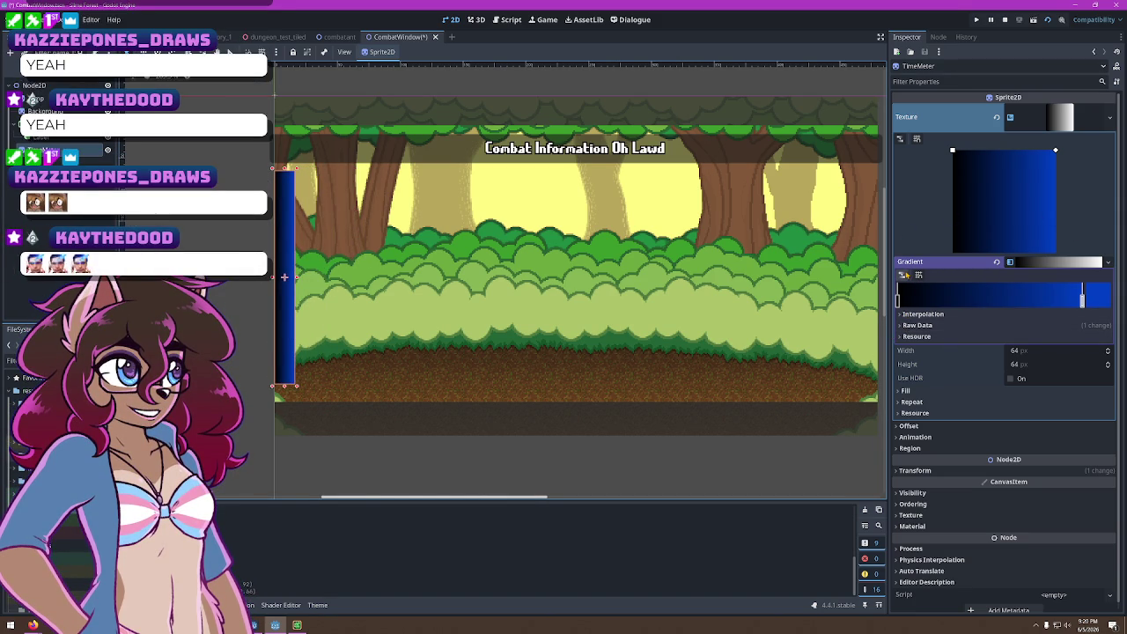
left_click(903, 276)
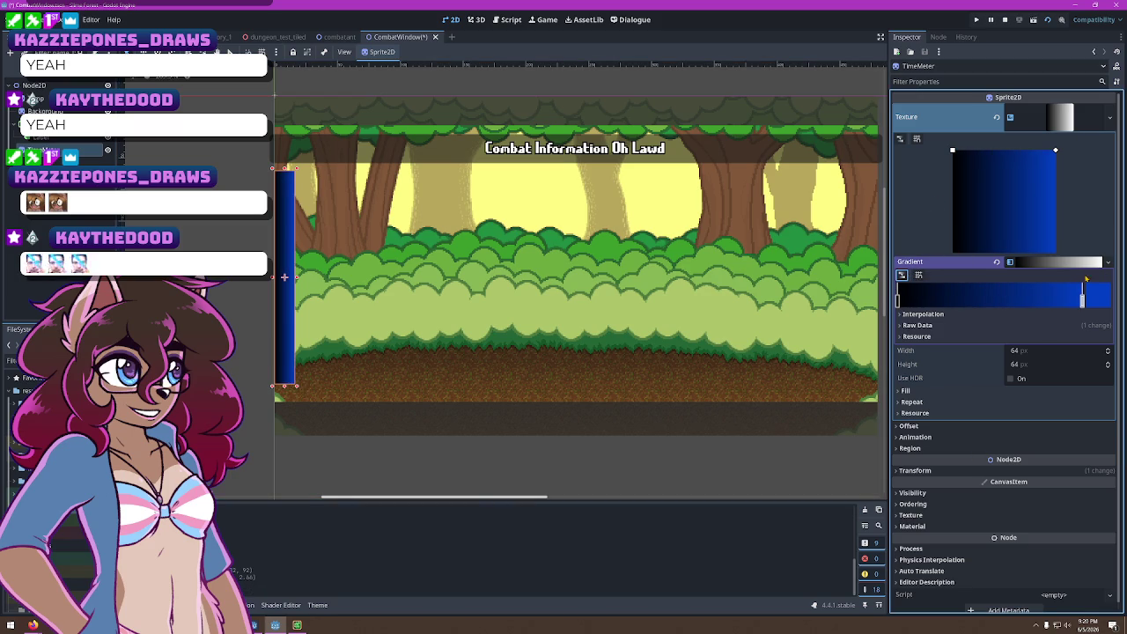
left_click(1019, 263)
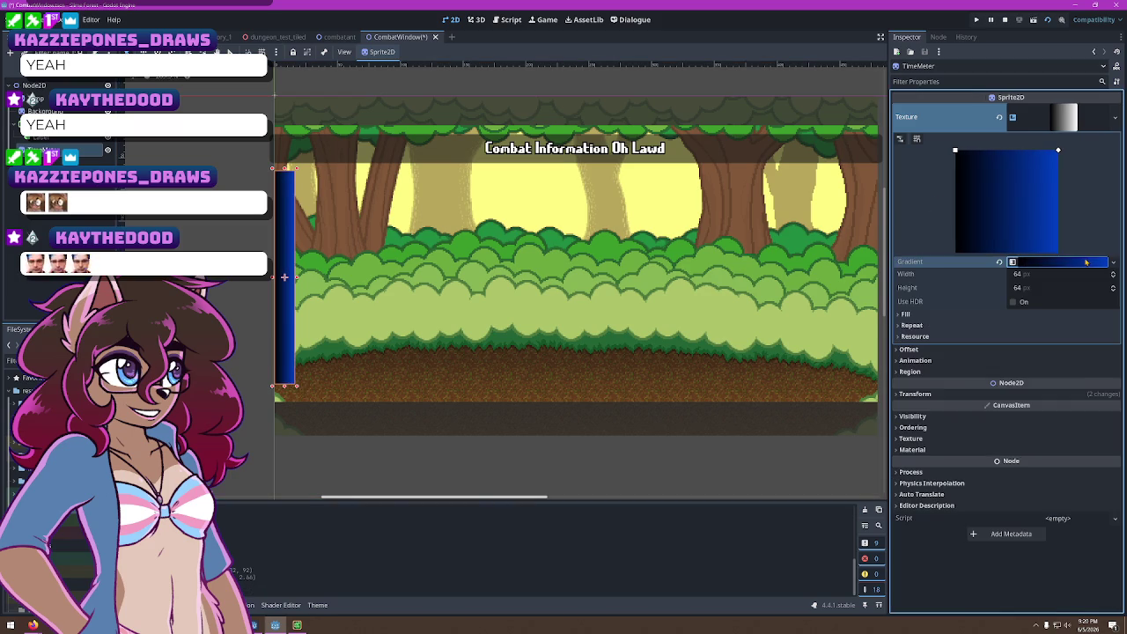
left_click(1027, 275)
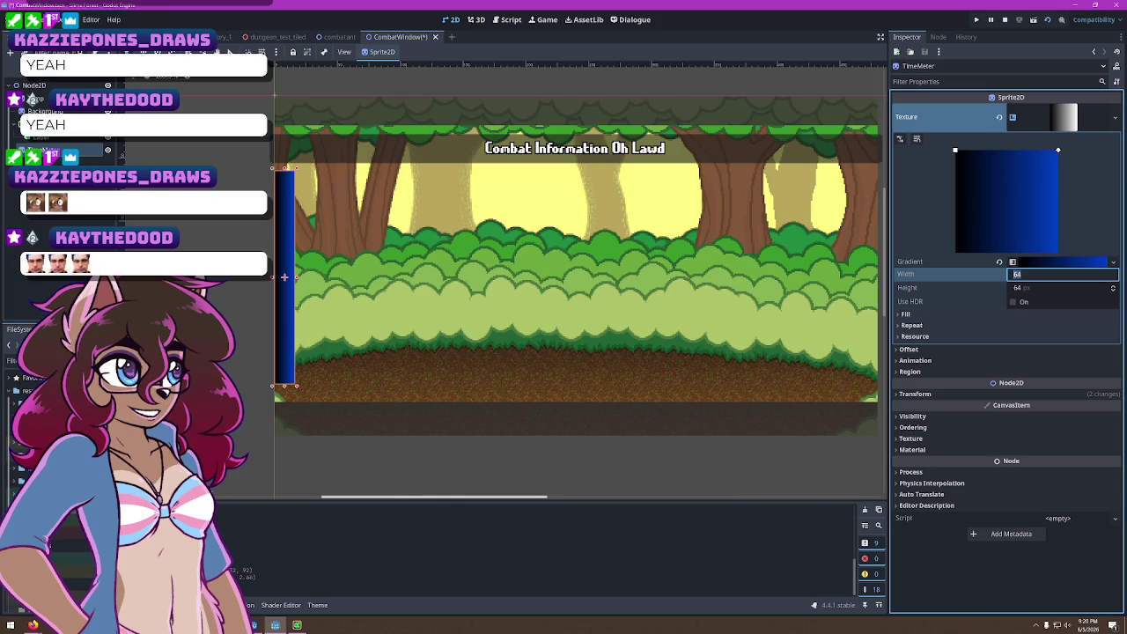
type("2")
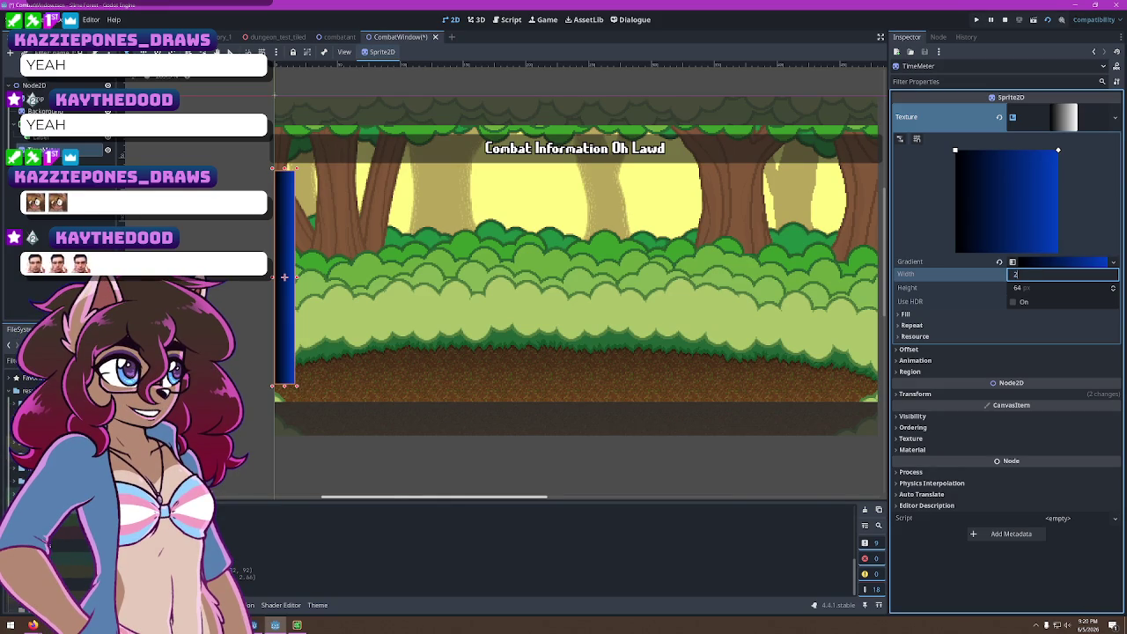
type("6")
key("Tab")
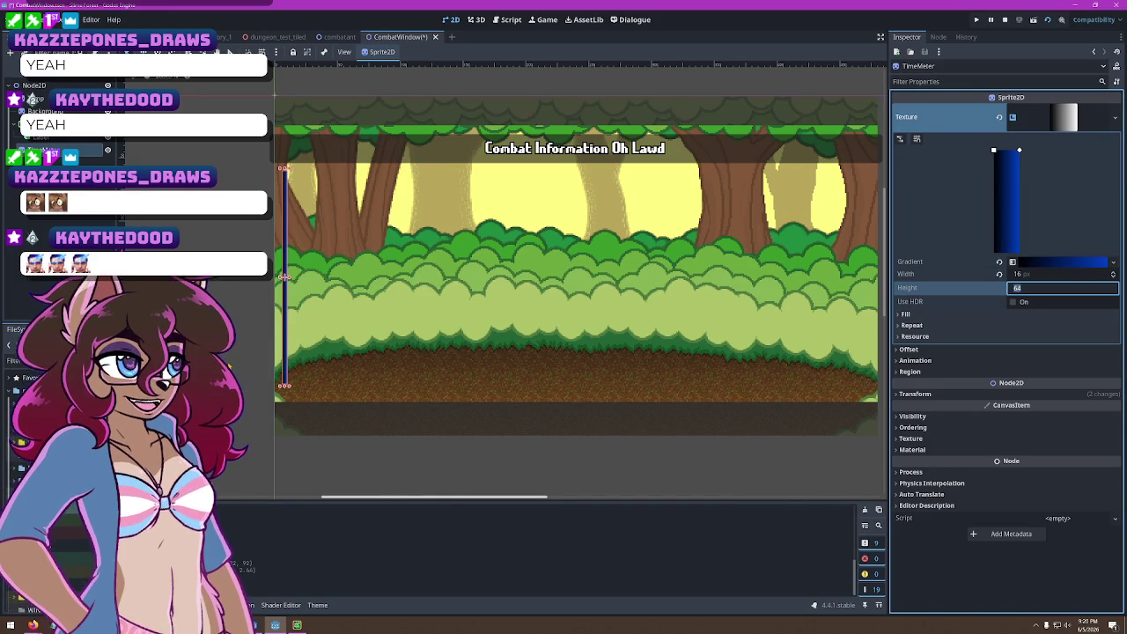
left_click_drag(1039, 274, 1052, 274)
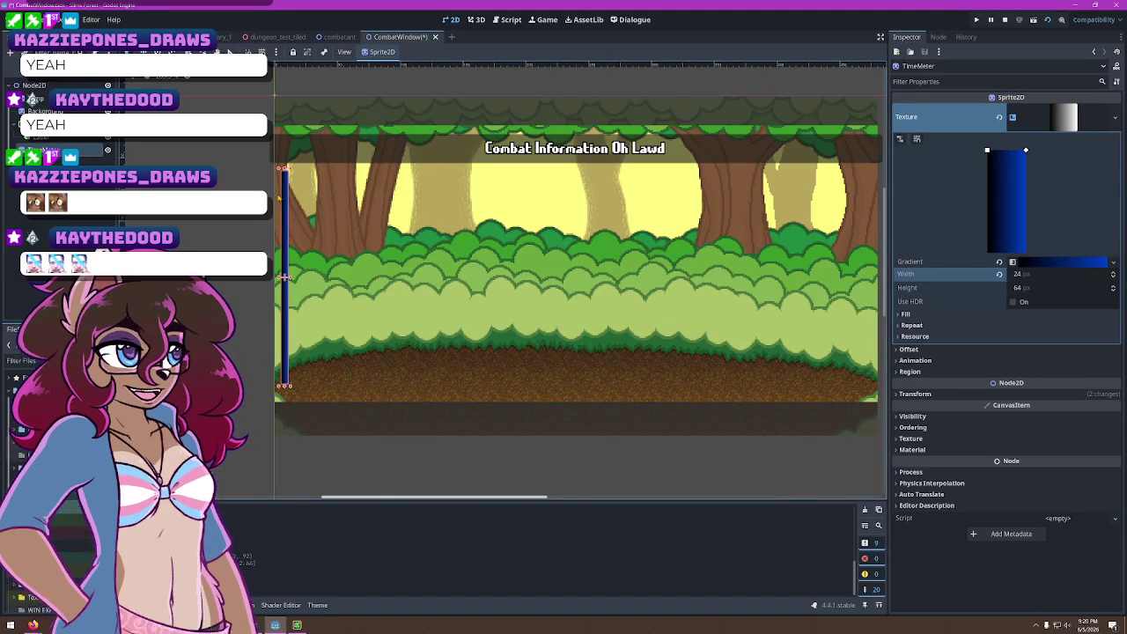
Nudge the blue bar slightly left and reselect it zoomed in
left_click_drag(286, 206, 281, 206)
left_click(254, 251)
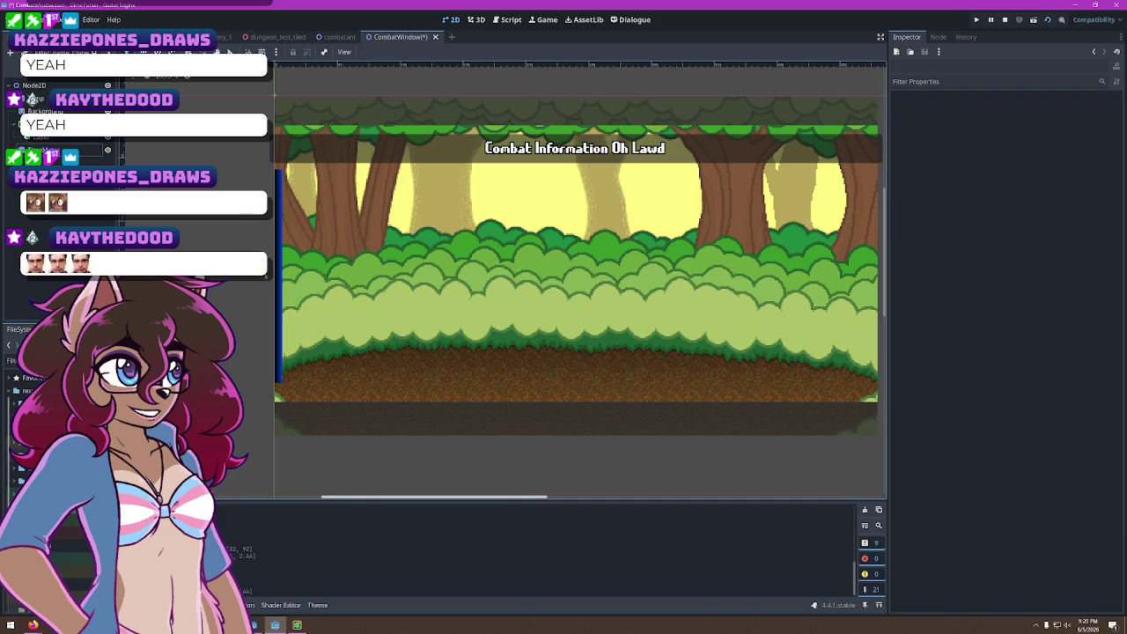
scroll(286, 313, "up", 5)
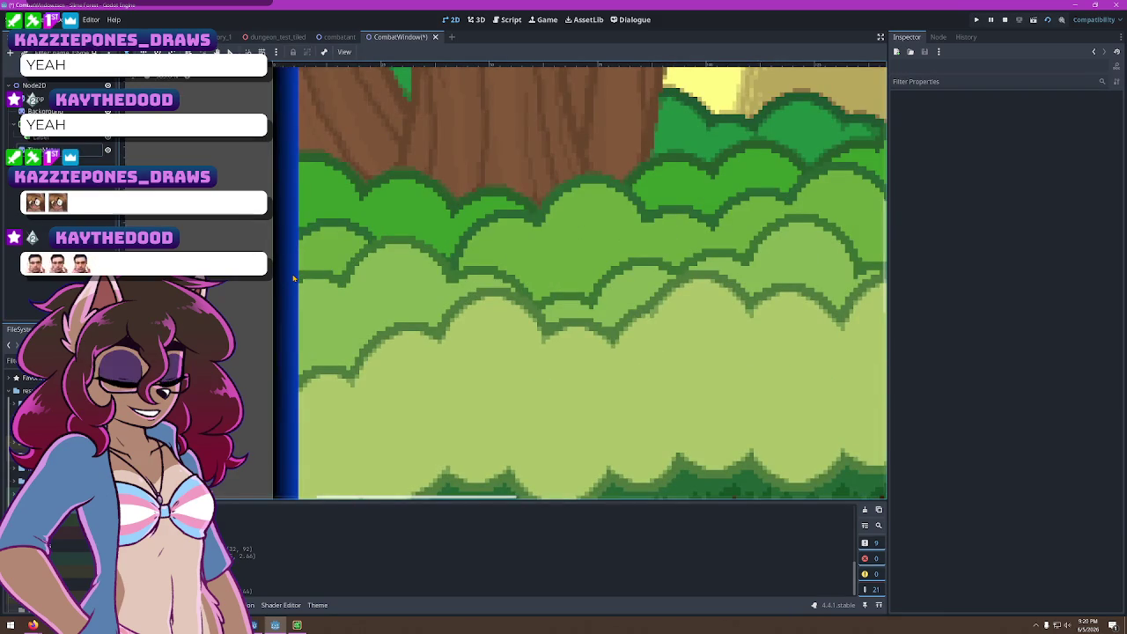
left_click(295, 277)
Select the TimeMeter bar and try Square and Radial gradient fill types
left_click(286, 261)
scroll(285, 260, "down", 5)
scroll(309, 313, "up", 4)
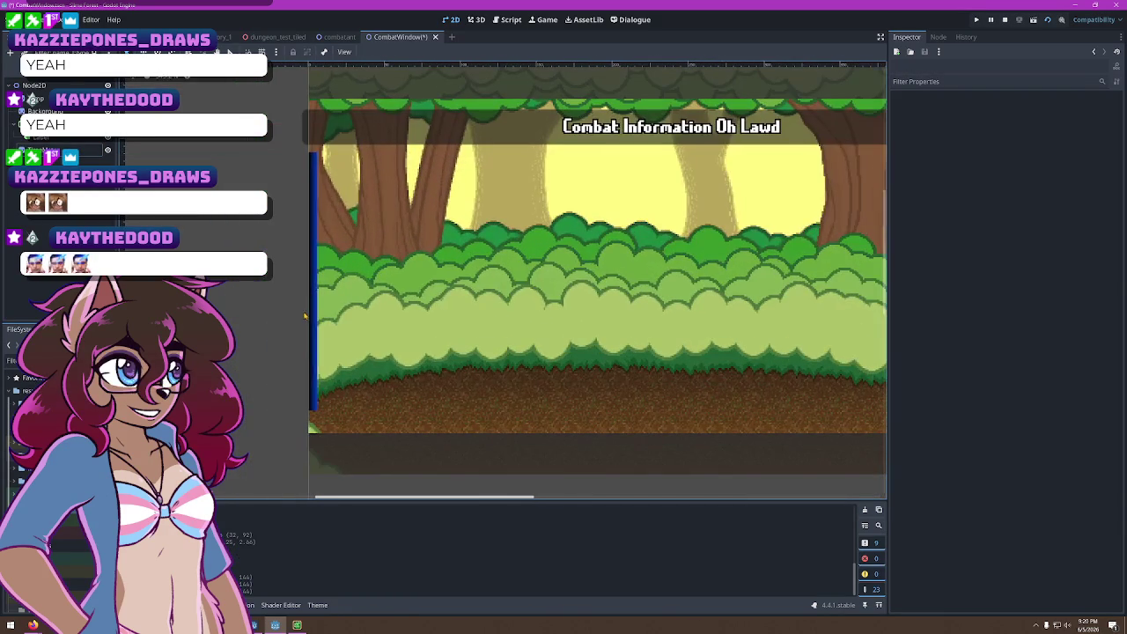
left_click(310, 313)
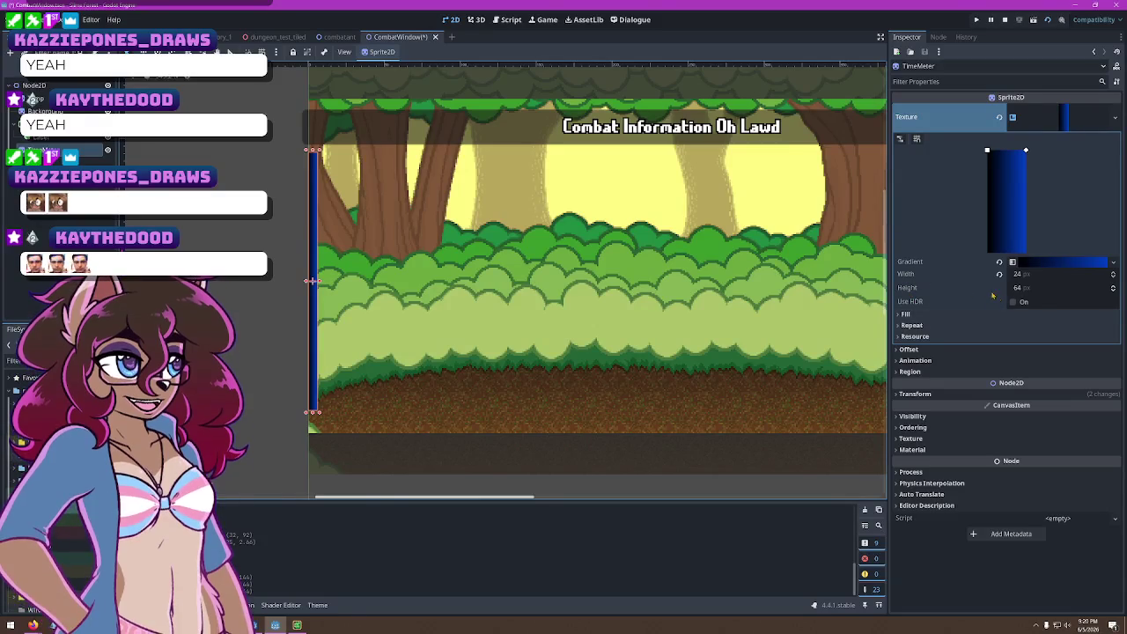
left_click(899, 315)
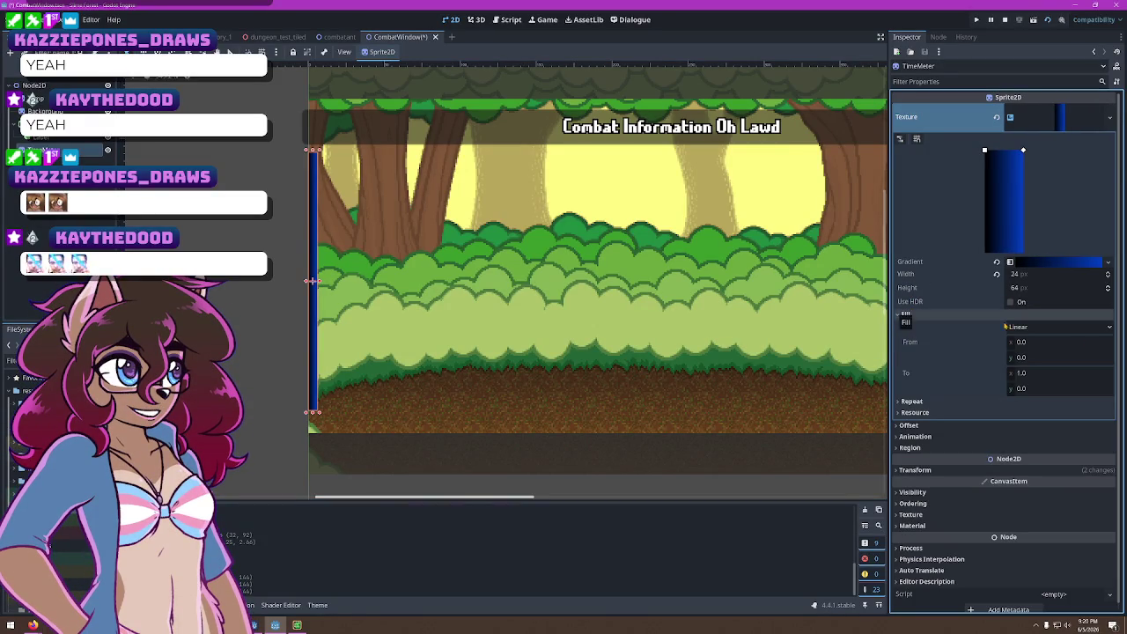
left_click(1061, 327)
left_click(1061, 327)
left_click(1060, 326)
left_click(1026, 366)
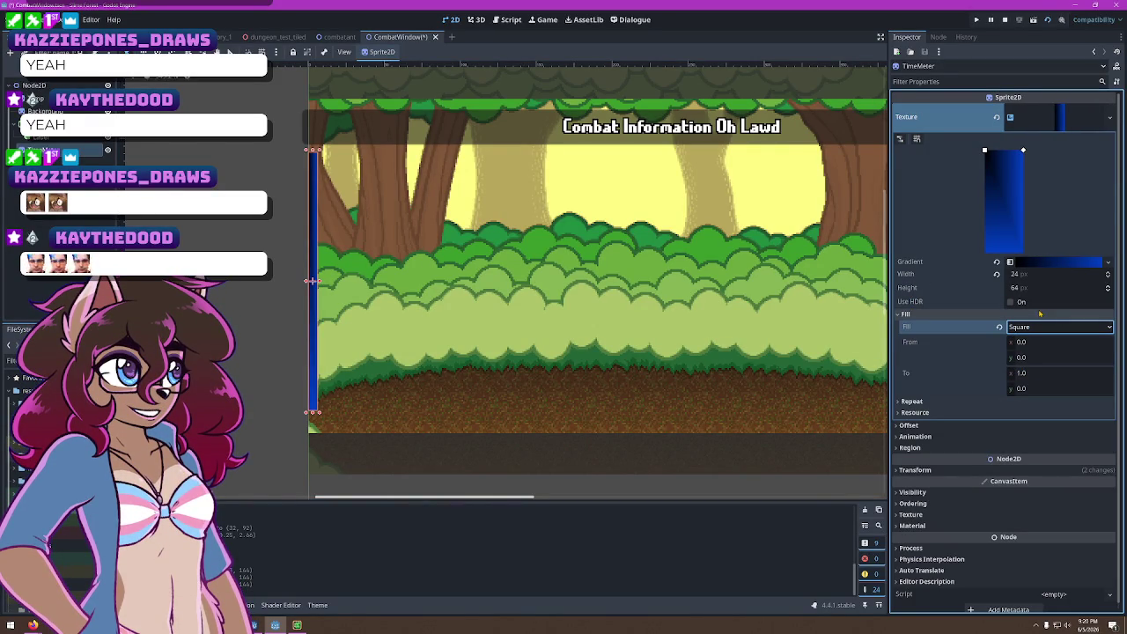
left_click(1037, 325)
left_click(1035, 354)
Set Fill back to Linear and move From to (1, 1) so blue sits at the top
left_click(1028, 330)
left_click(1026, 340)
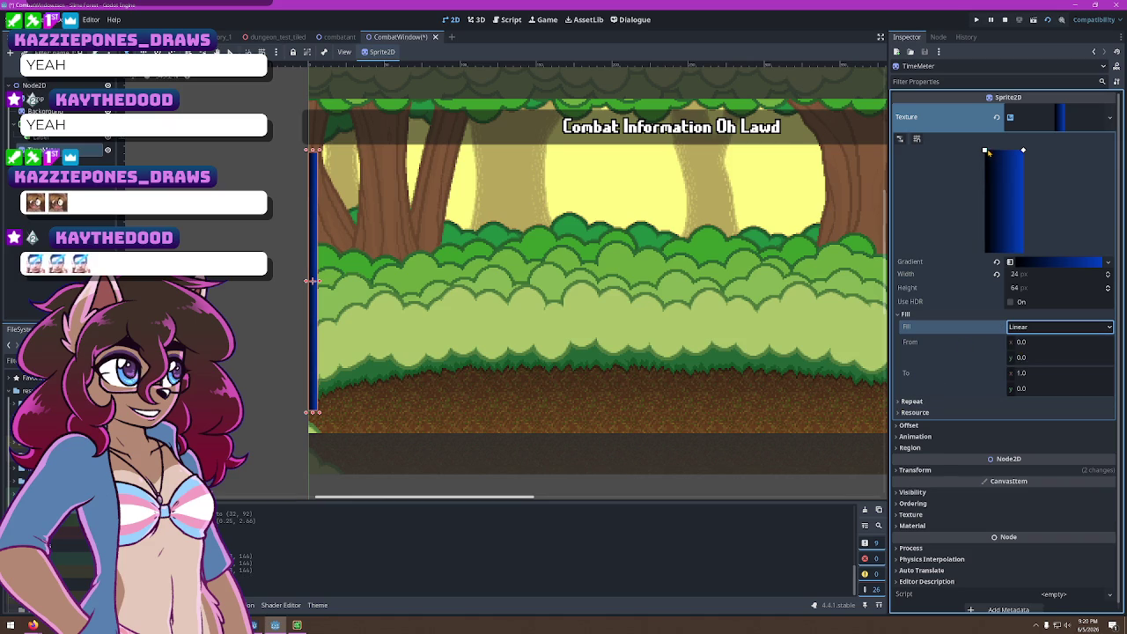
left_click_drag(985, 152, 1023, 252)
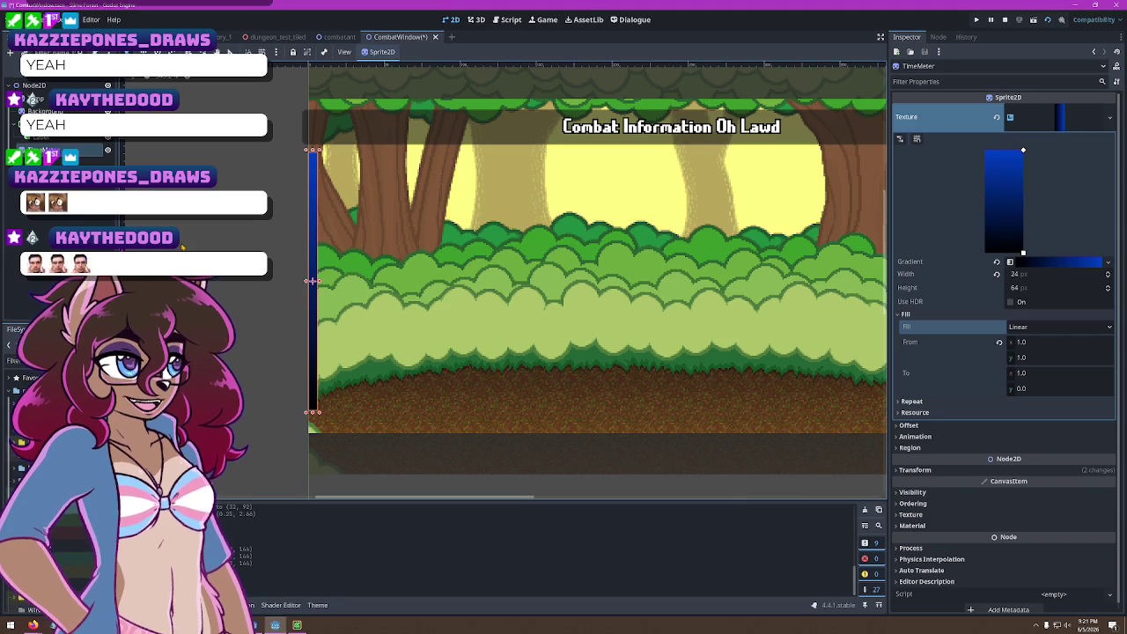
Nudge the blue TimeMeter gradient bar up about 10 px
left_click(267, 289)
scroll(276, 274, "down", 1)
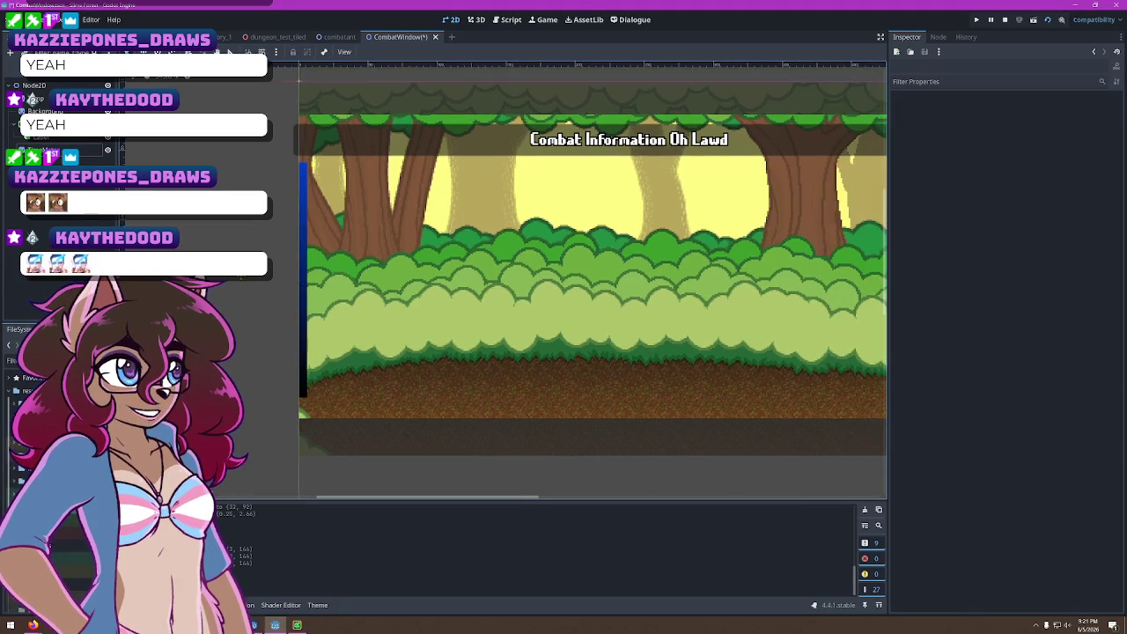
left_click(278, 278)
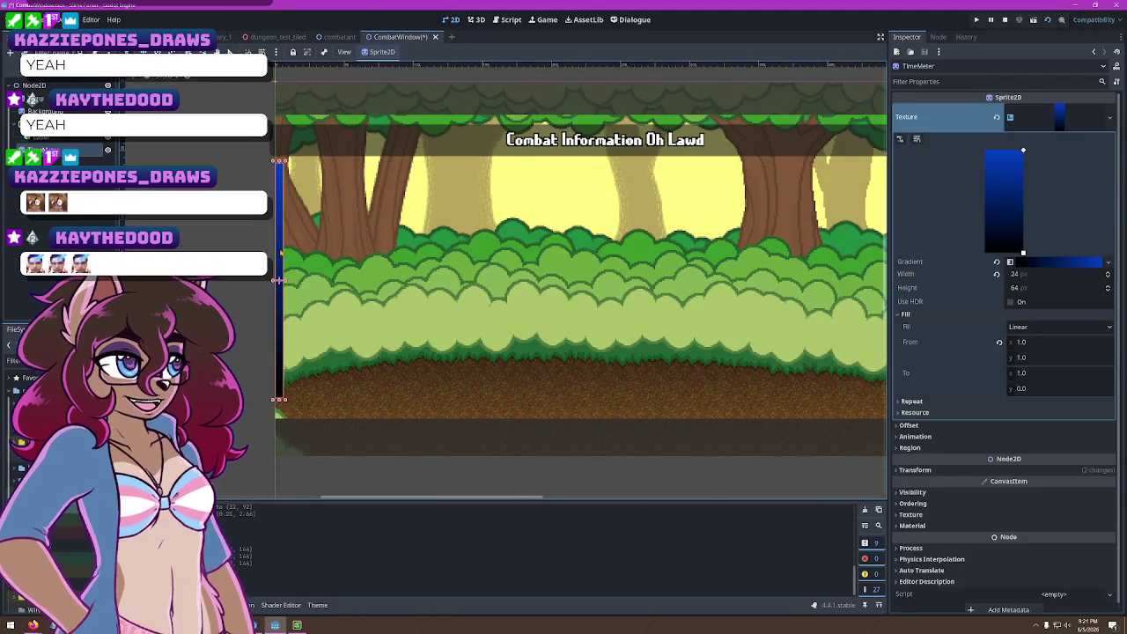
left_click_drag(280, 251, 280, 240)
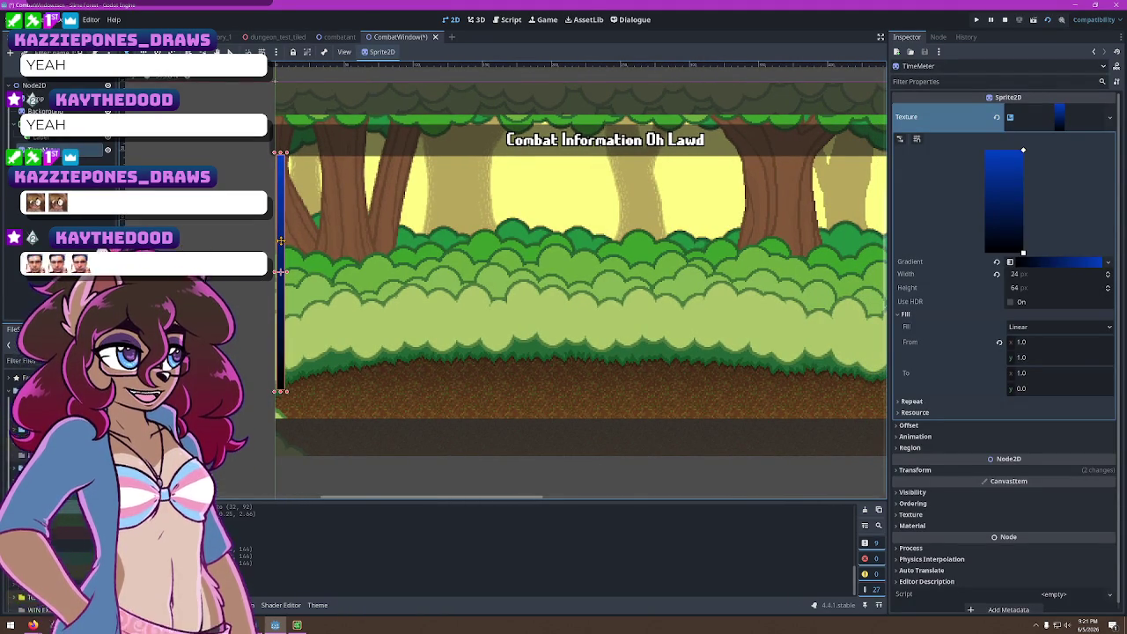
key("Escape")
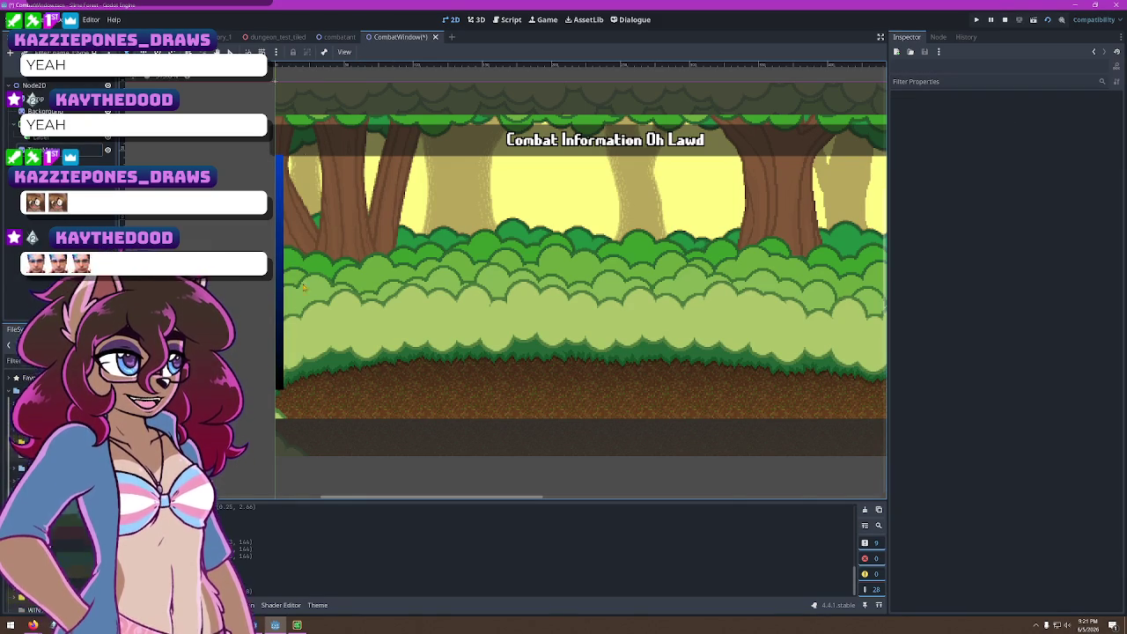
Hide the Combat Information header bar and reselect the TimeMeter
left_click(5, 130)
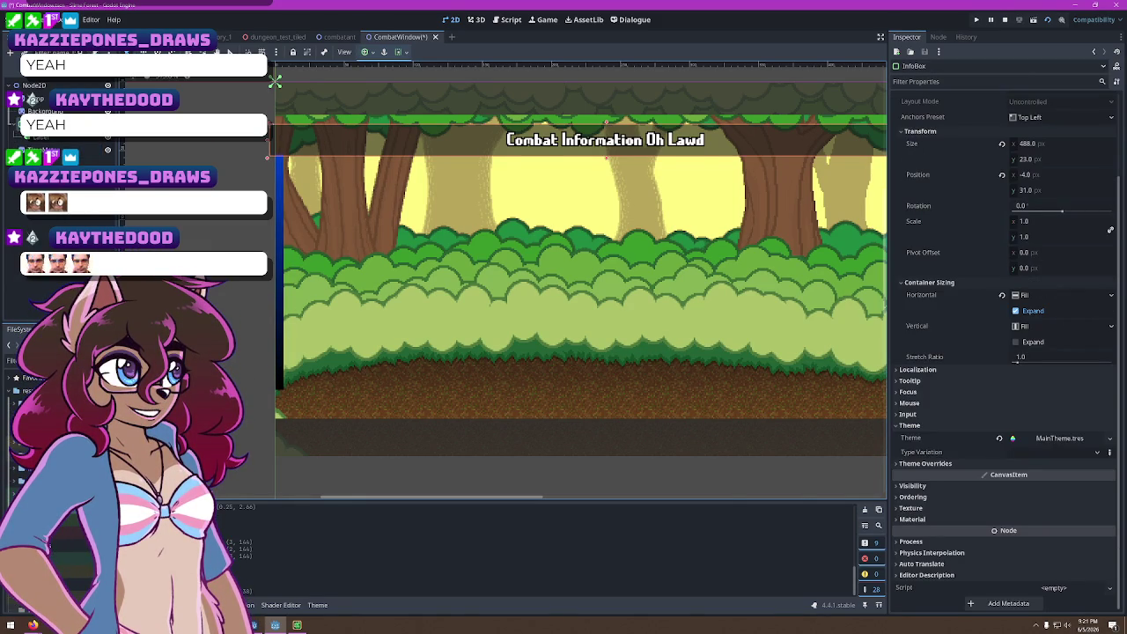
left_click(107, 132)
left_click(282, 213)
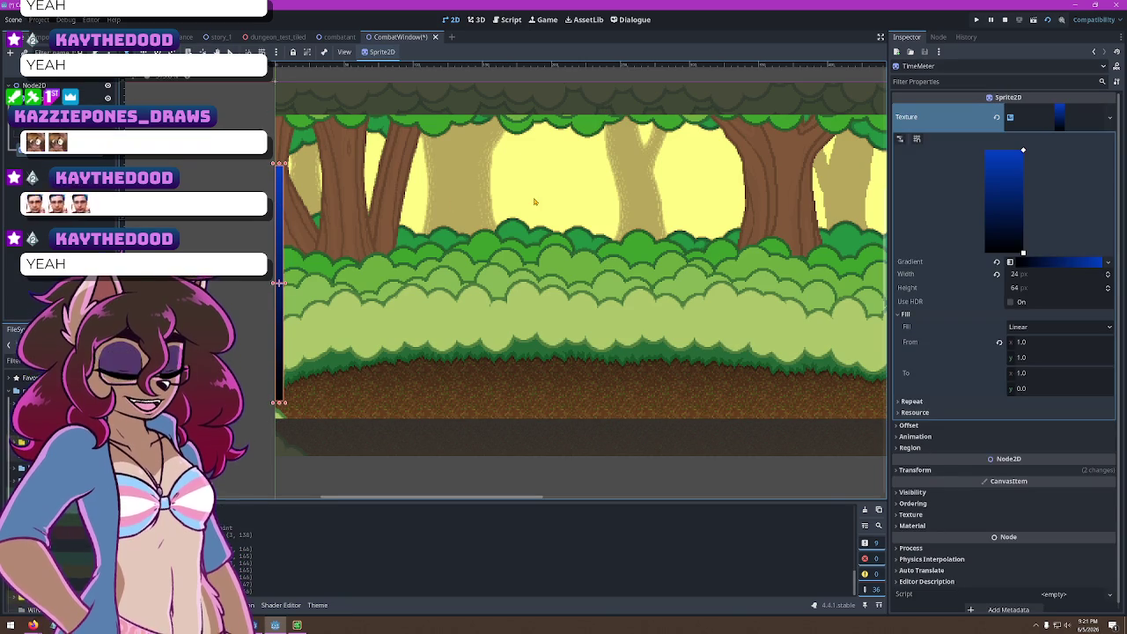
left_click(320, 312)
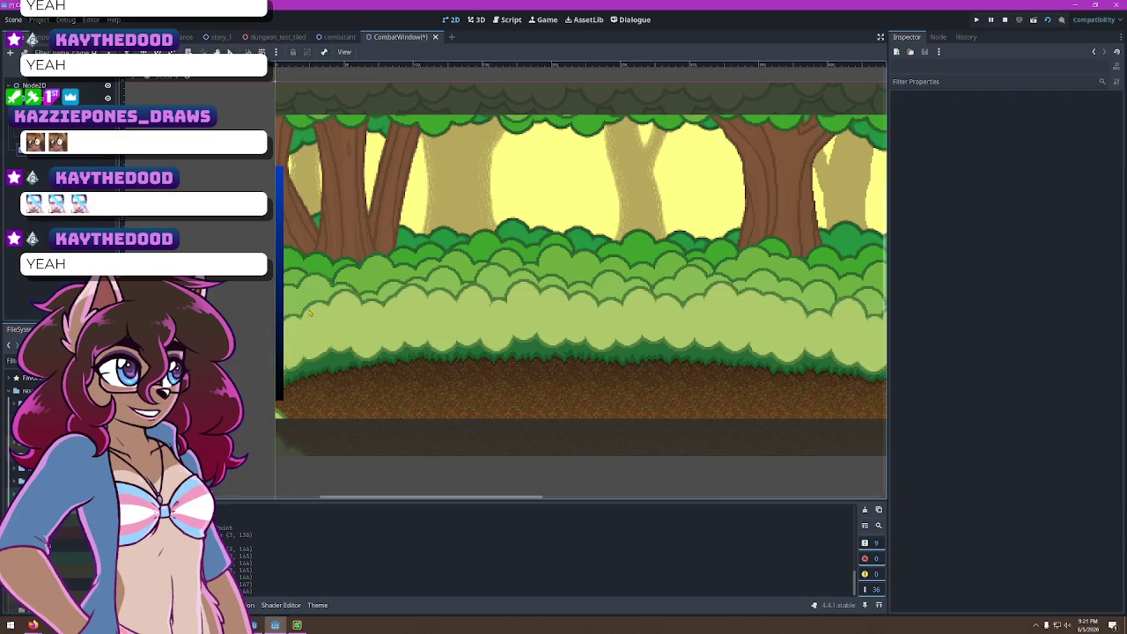
left_click(280, 311)
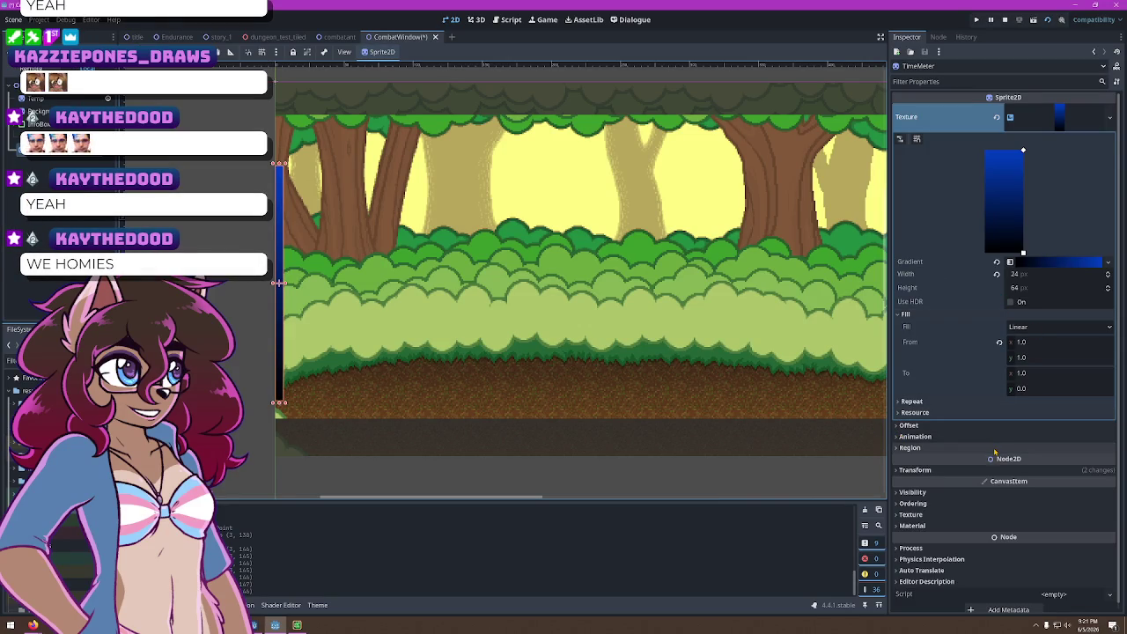
left_click(894, 426)
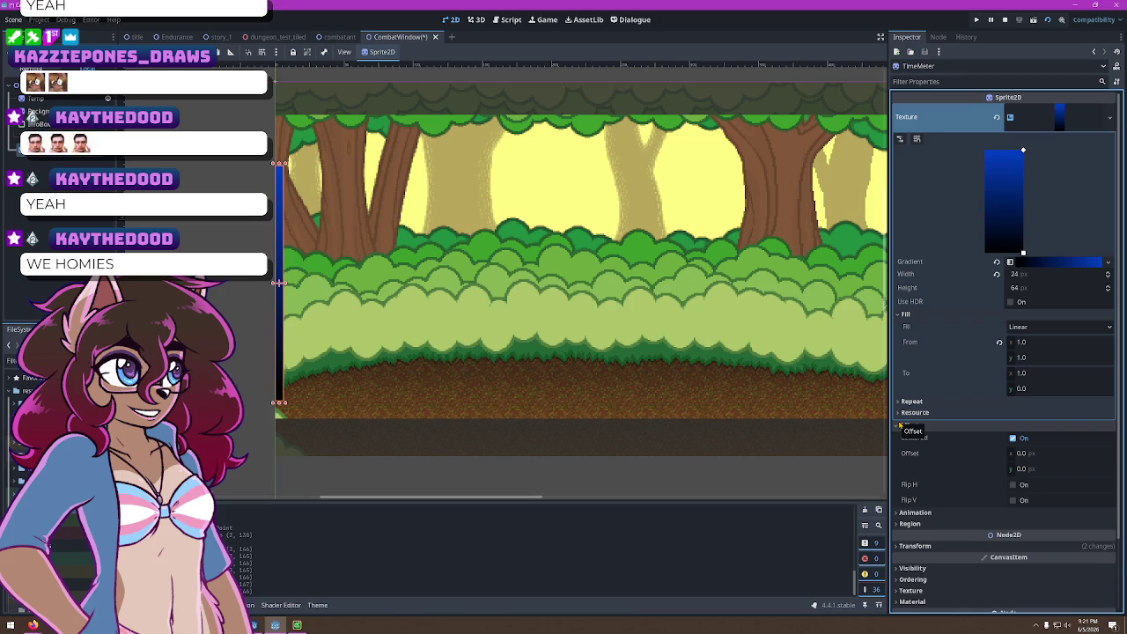
left_click(899, 425)
left_click(898, 448)
left_click(898, 449)
left_click(896, 469)
left_click(896, 469)
left_click(899, 493)
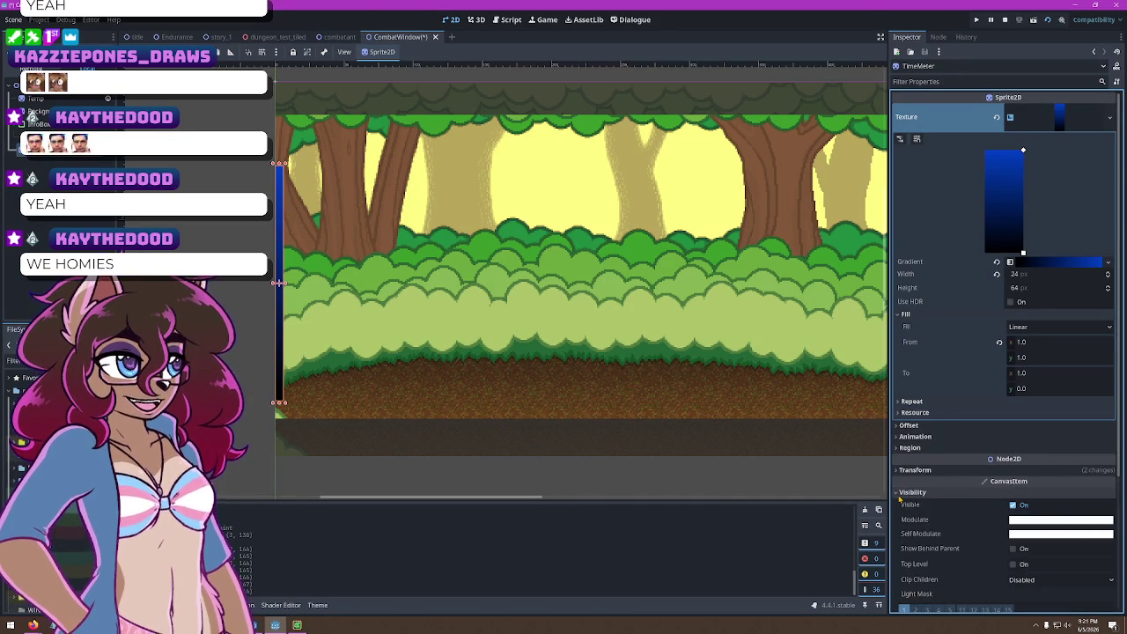
left_click(898, 492)
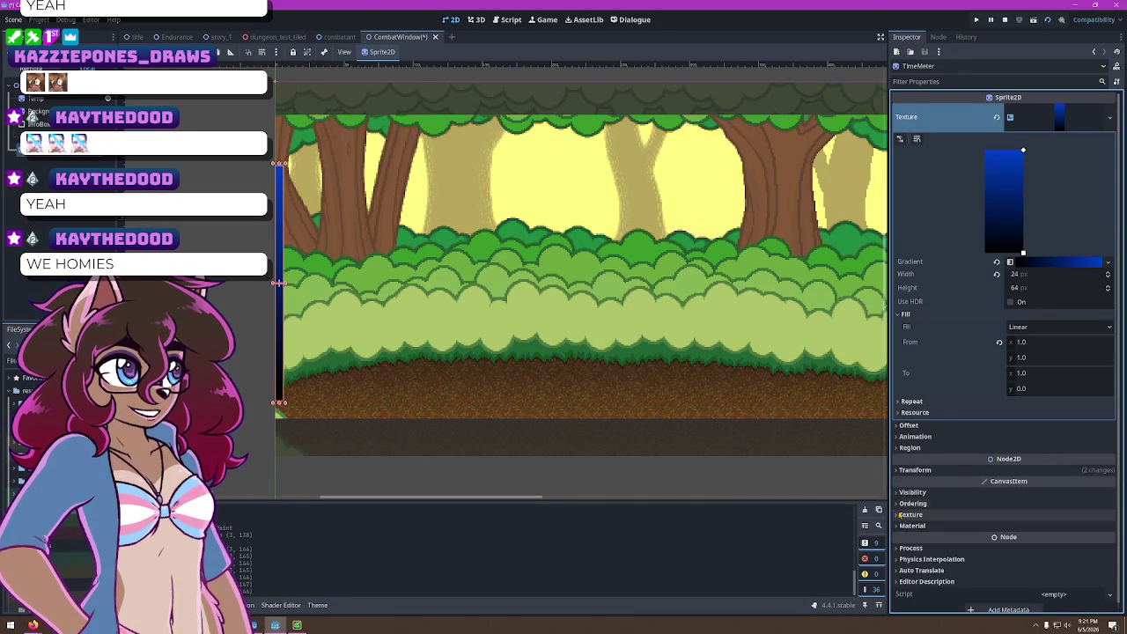
left_click(899, 514)
left_click(899, 514)
left_click(897, 526)
left_click(897, 527)
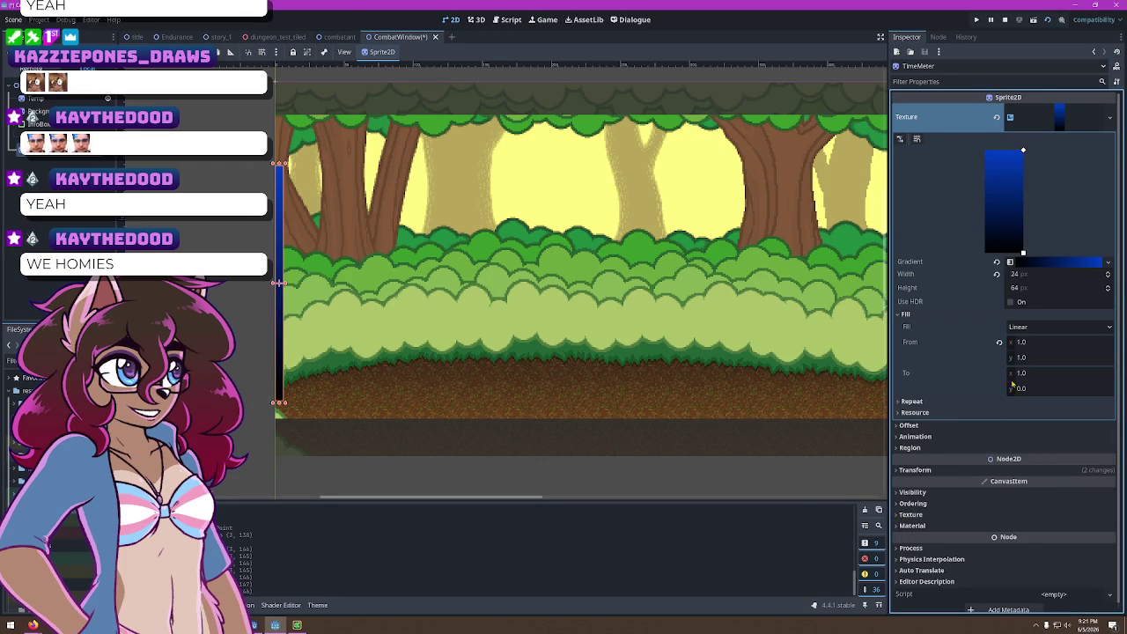
left_click(1066, 123)
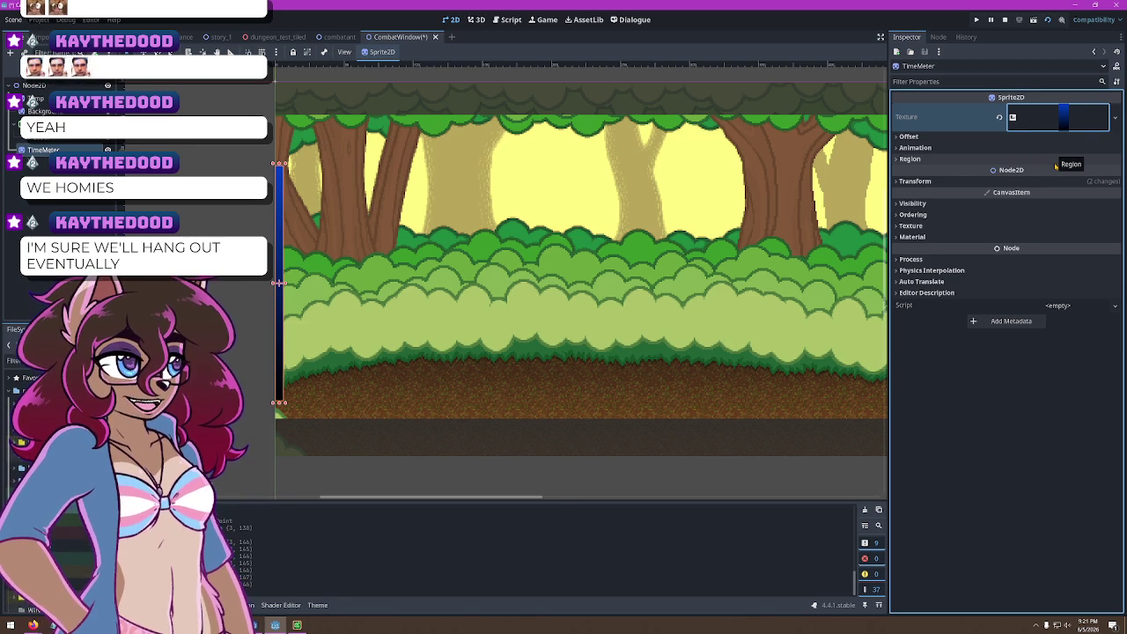
left_click(285, 198)
scroll(284, 197, "up", 5)
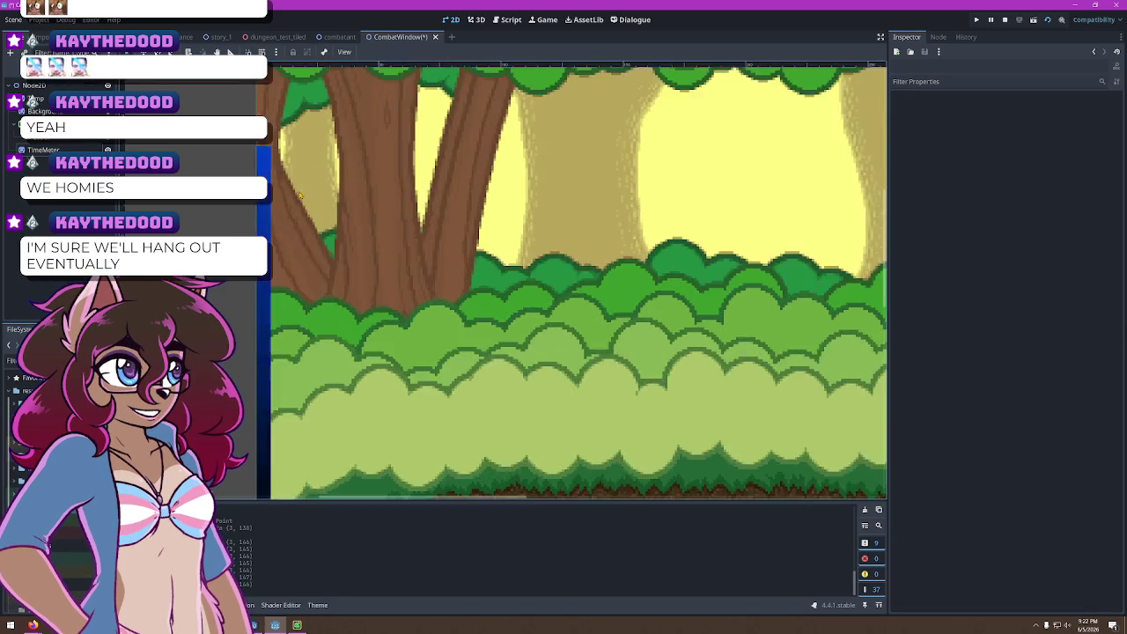
scroll(366, 207, "down", 6)
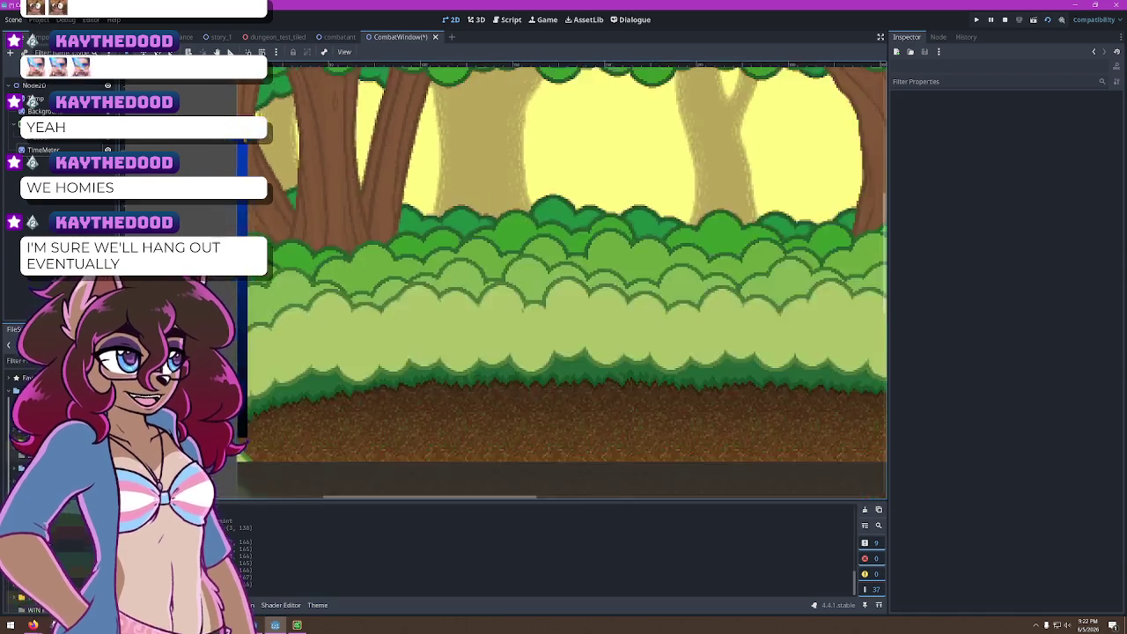
scroll(405, 237, "up", 3)
scroll(467, 281, "down", 3)
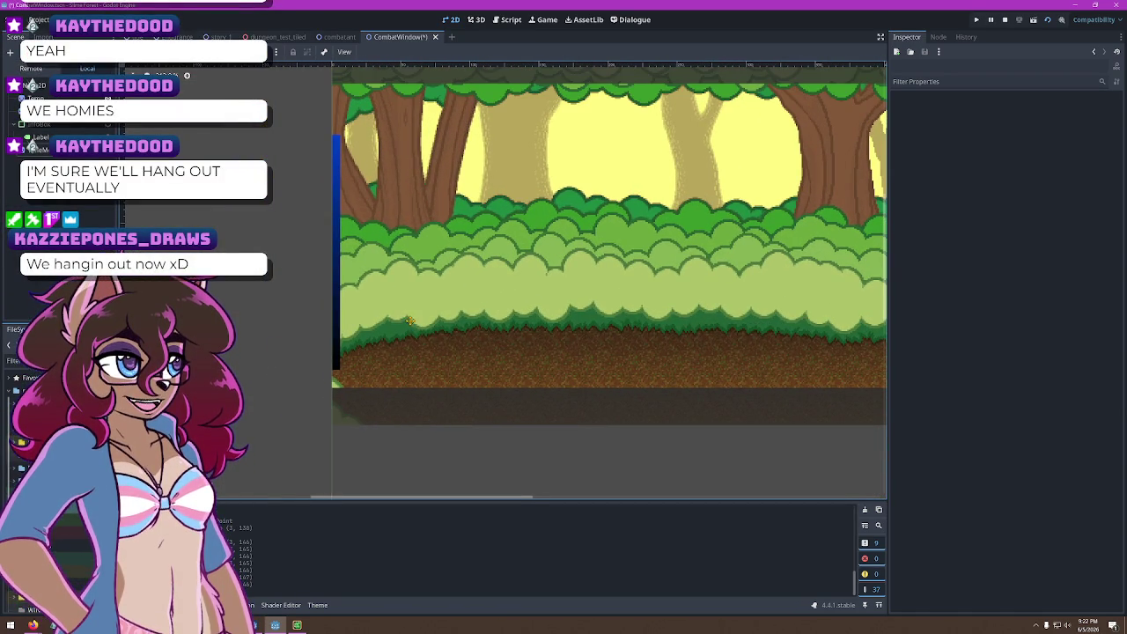
scroll(397, 334, "up", 1)
left_click(40, 150)
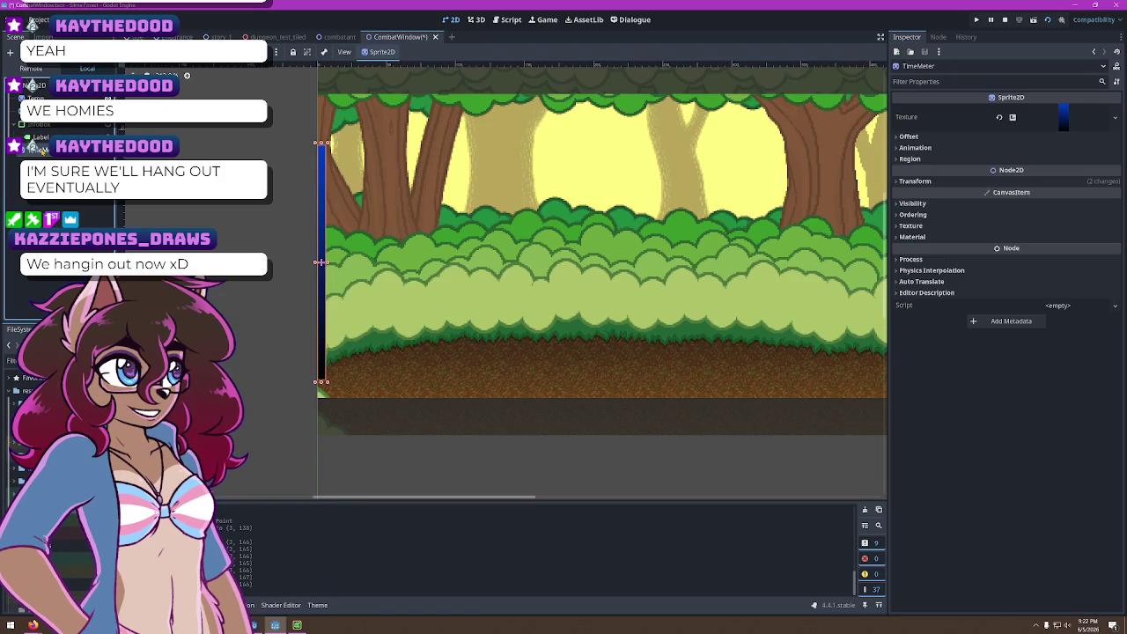
right_click(41, 152)
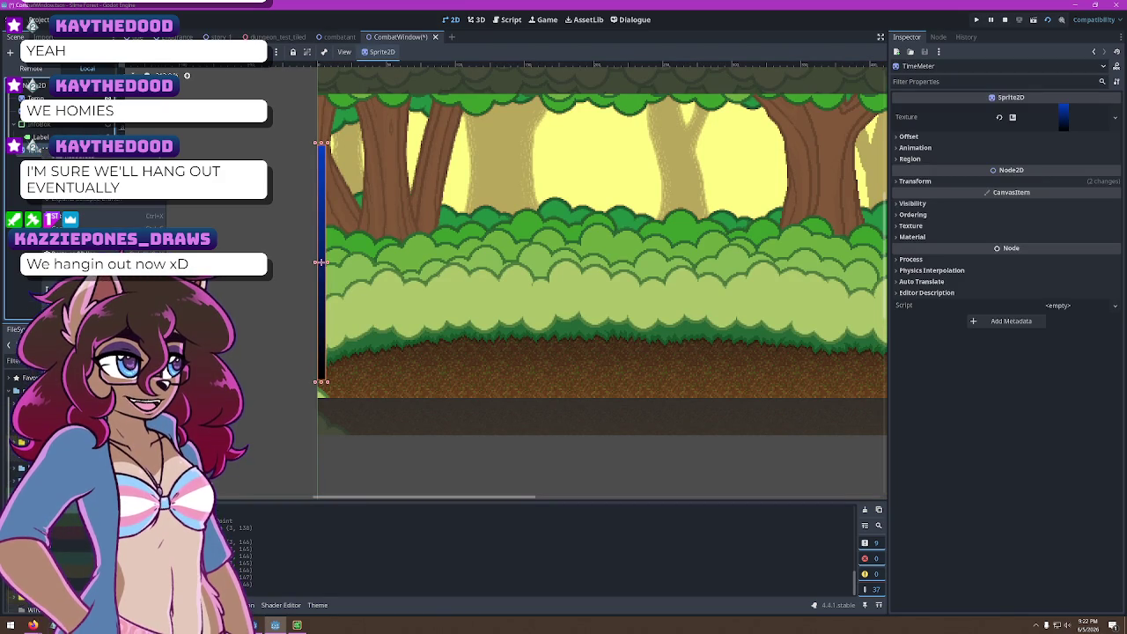
Add a Sprite2D child node to the CombatWindow scene from Create New Node
left_click(88, 215)
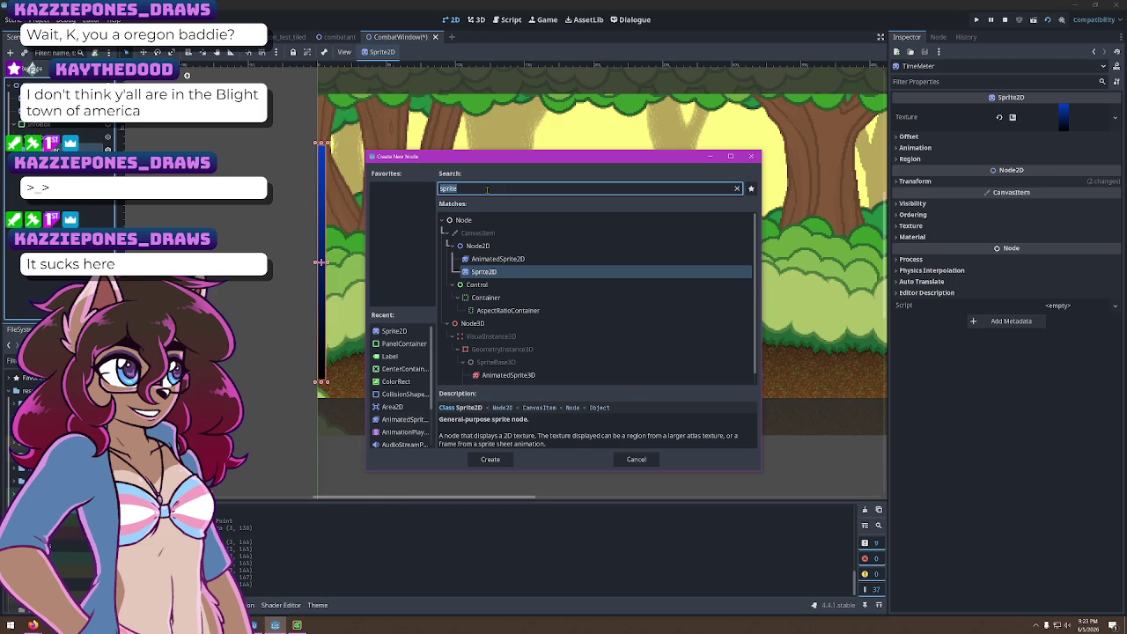
scroll(550, 326, "down", 1)
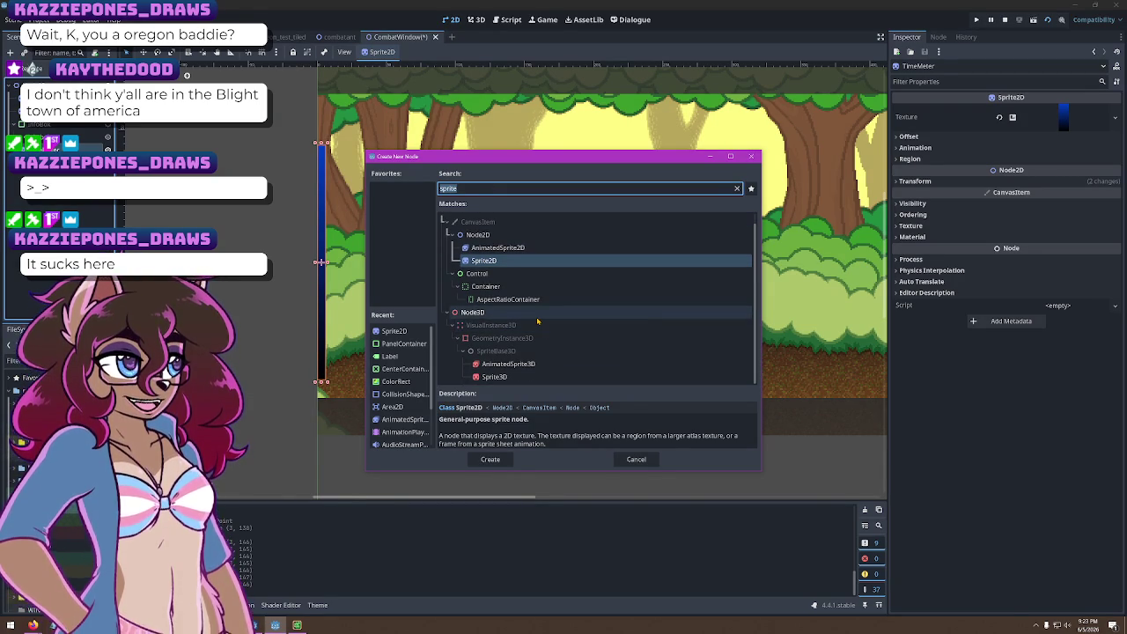
scroll(521, 329, "up", 1)
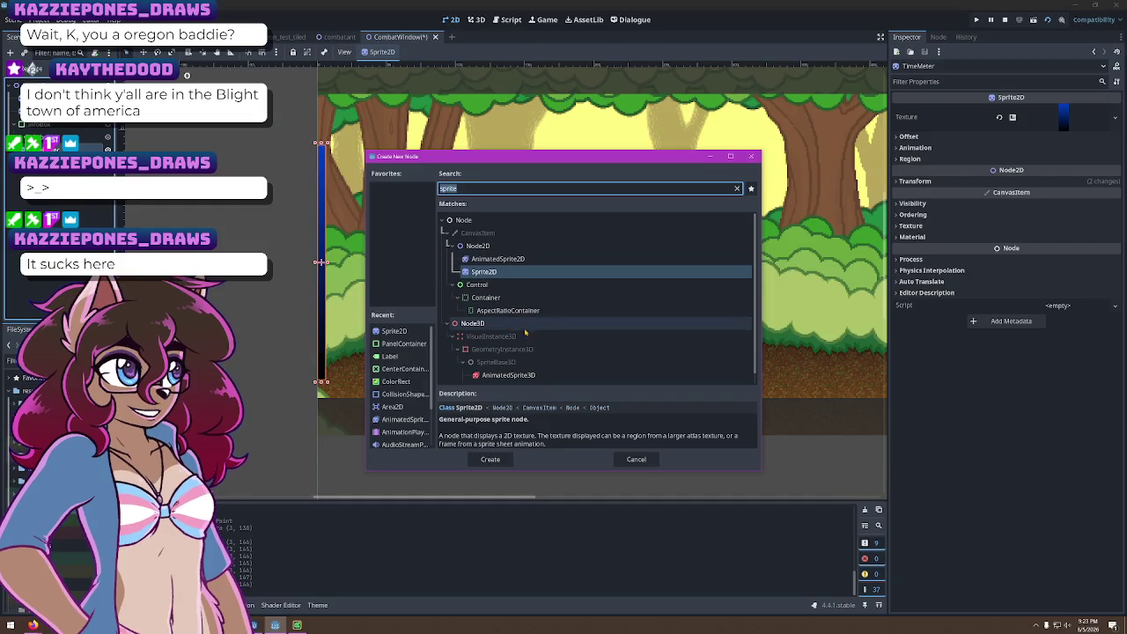
left_click(528, 274)
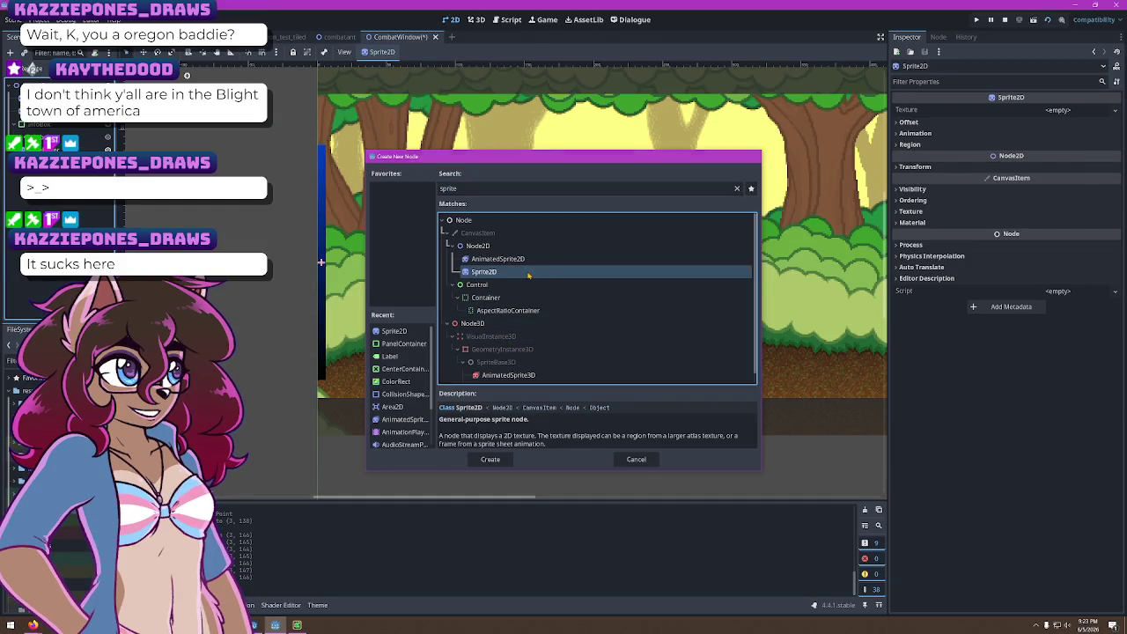
double_click(528, 274)
left_click(1061, 110)
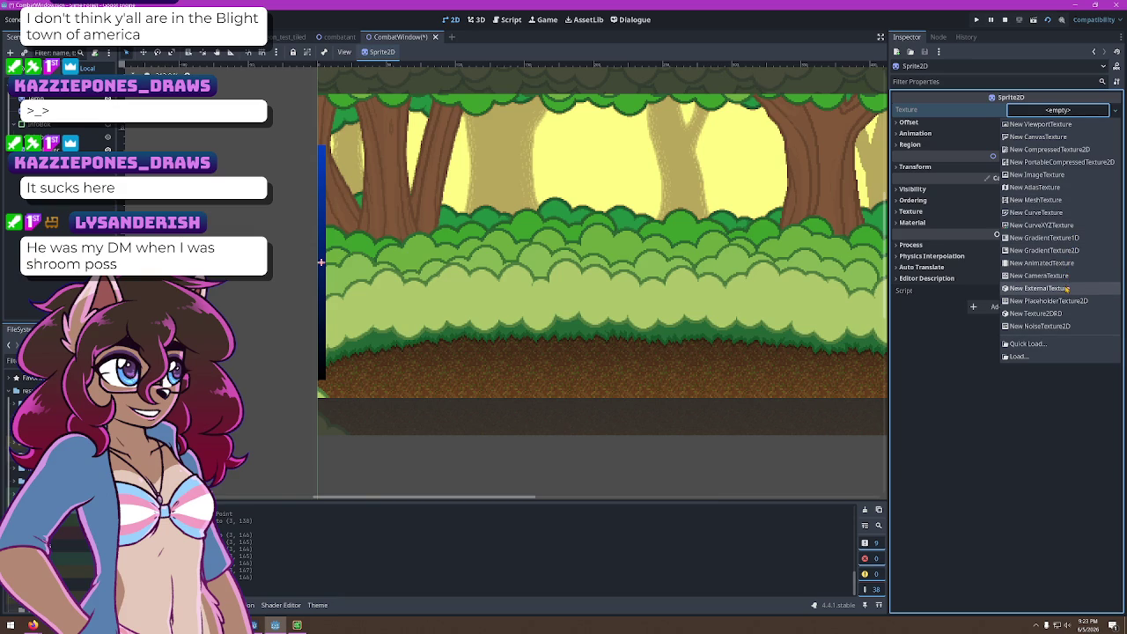
Assign the star image from the FileSystem dock as the Sprite2D's Texture
left_click(968, 491)
scroll(53, 484, "down", 5)
scroll(53, 484, "up", 5)
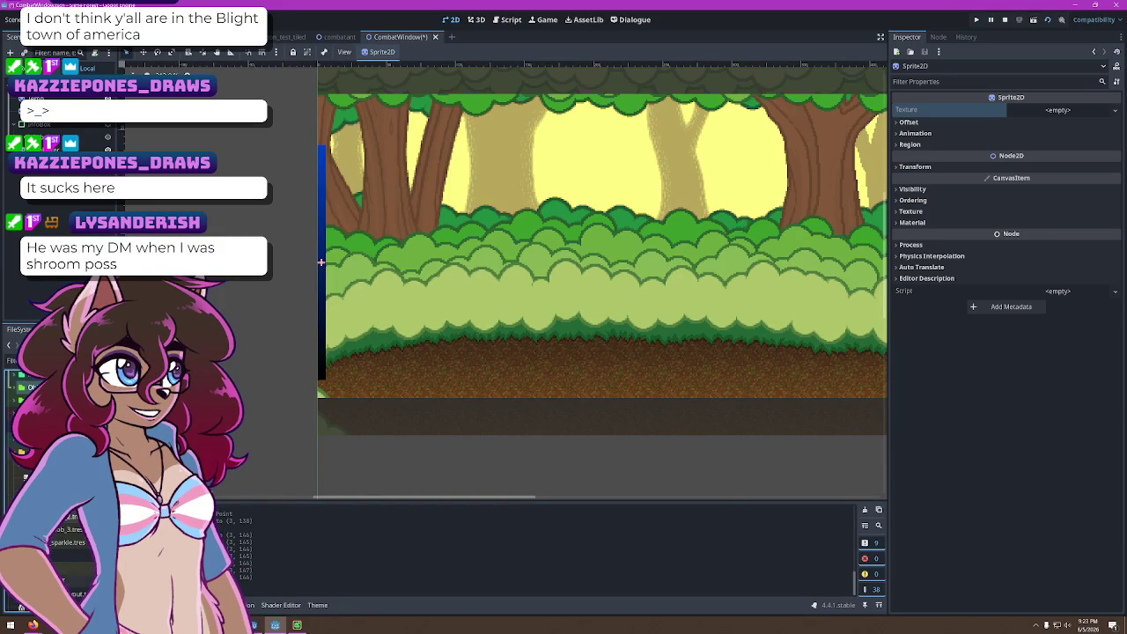
scroll(53, 484, "down", 5)
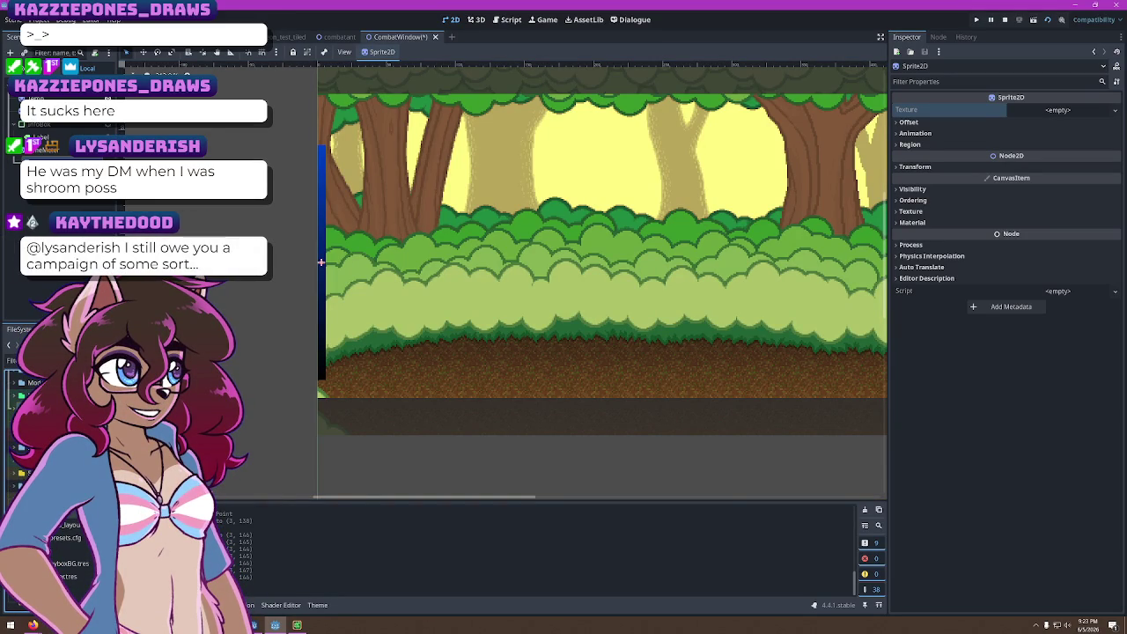
scroll(53, 485, "down", 5)
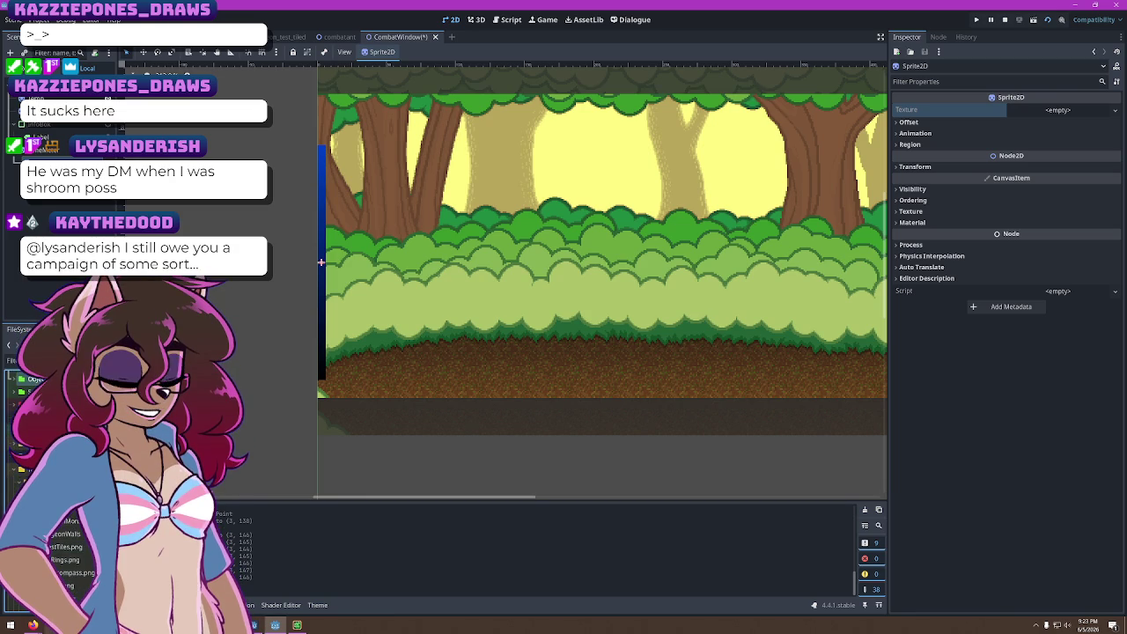
scroll(53, 484, "down", 1)
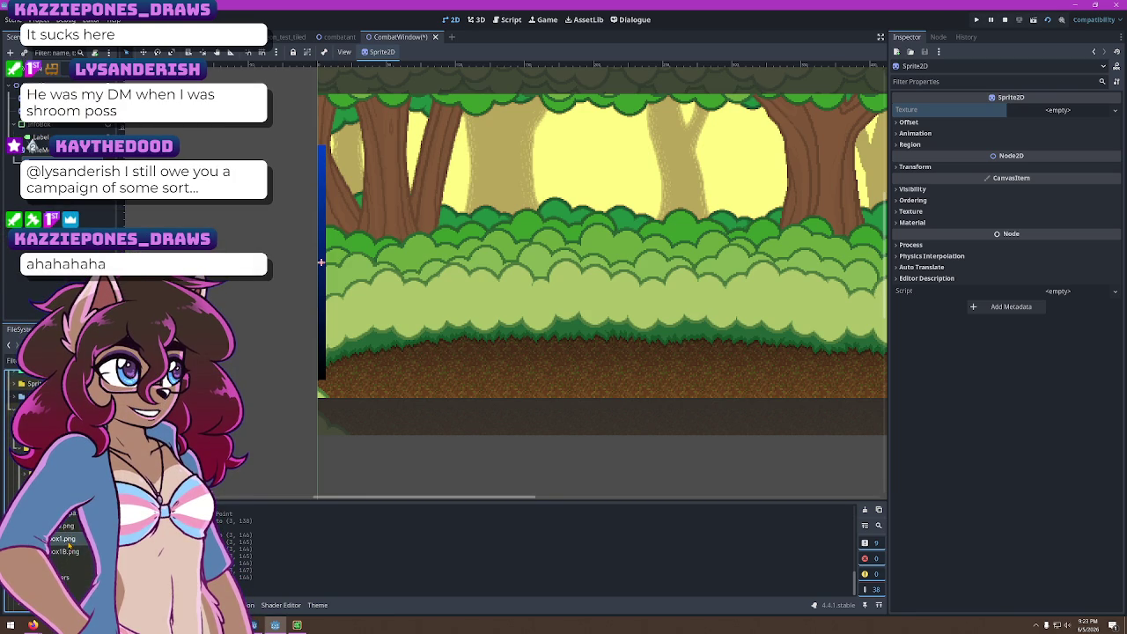
scroll(53, 484, "down", 2)
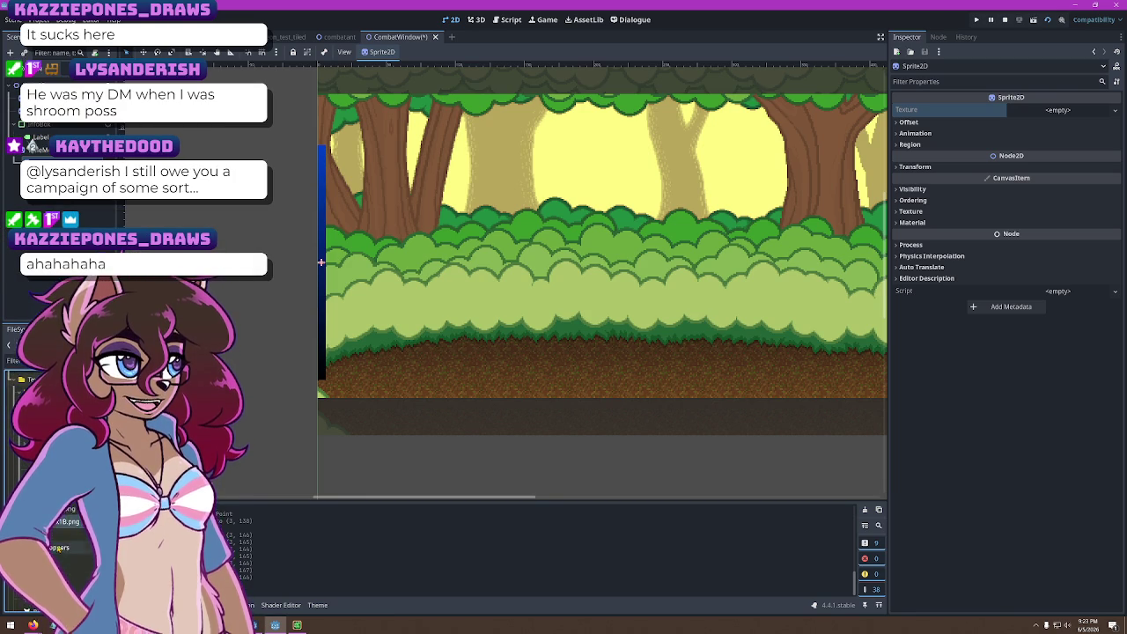
scroll(53, 484, "down", 2)
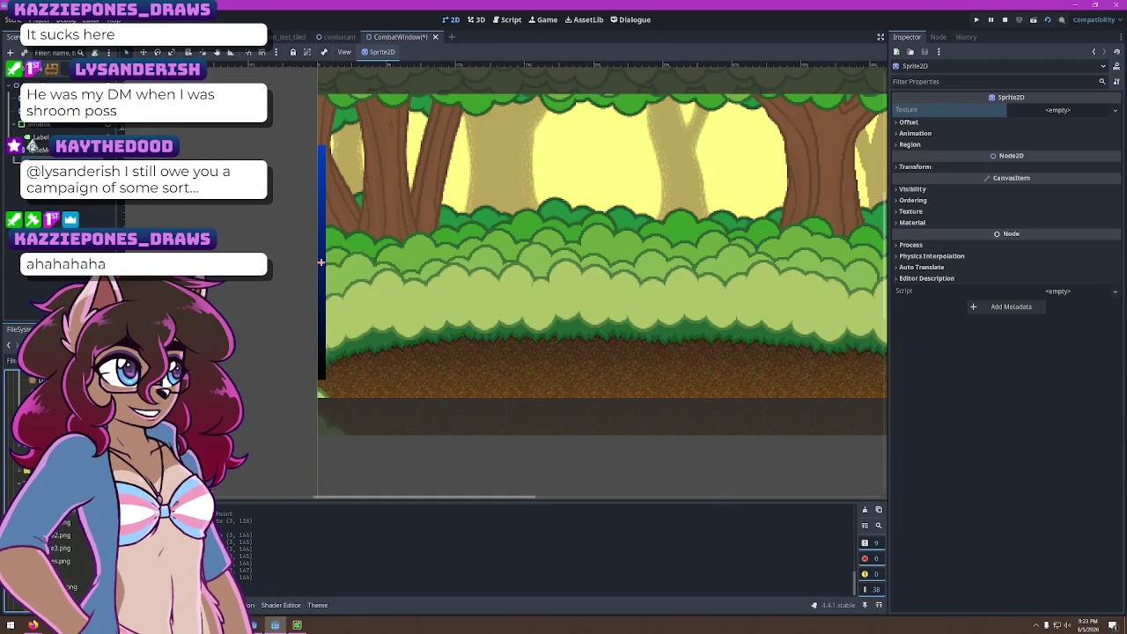
scroll(53, 484, "down", 1)
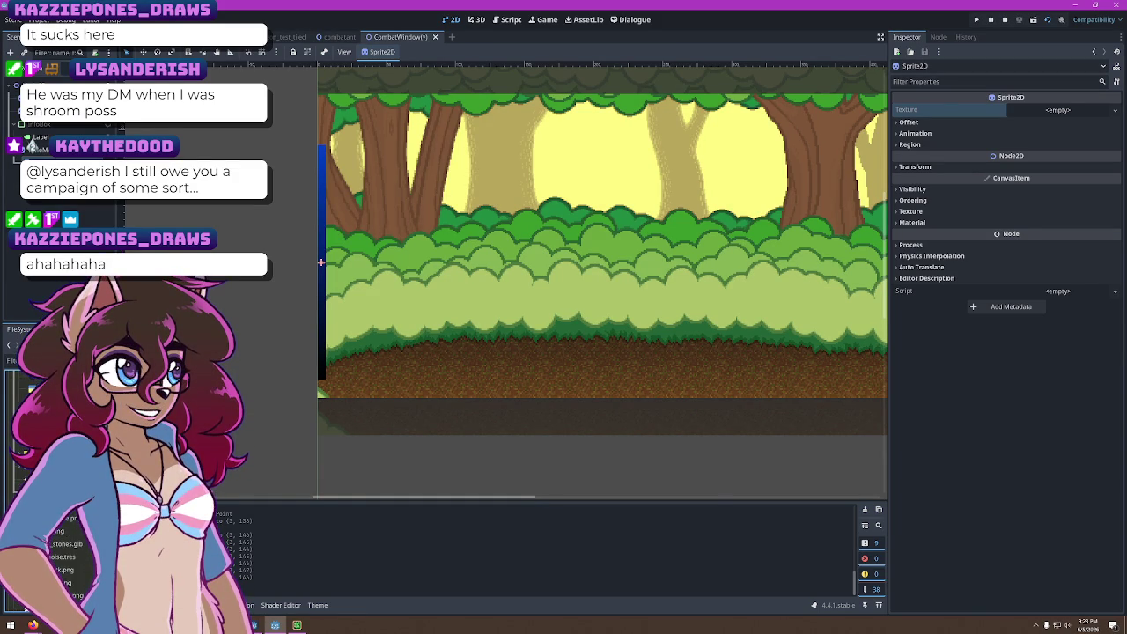
mouse_move(62, 528)
left_mouse_down()
mouse_move(372, 370)
mouse_move(336, 363)
mouse_move(264, 379)
mouse_move(132, 440)
mouse_move(88, 485)
left_mouse_up()
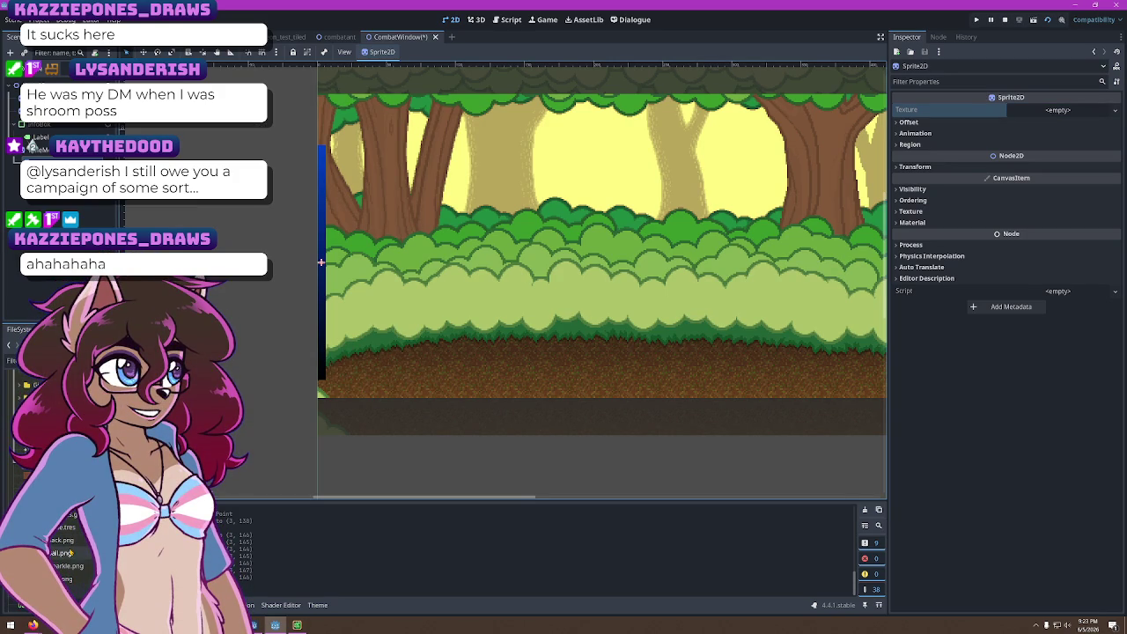
mouse_move(69, 552)
left_mouse_down()
mouse_move(376, 390)
mouse_move(373, 358)
mouse_move(26, 462)
mouse_move(53, 572)
mouse_move(326, 339)
mouse_move(338, 362)
mouse_move(27, 462)
mouse_move(1061, 118)
left_mouse_up()
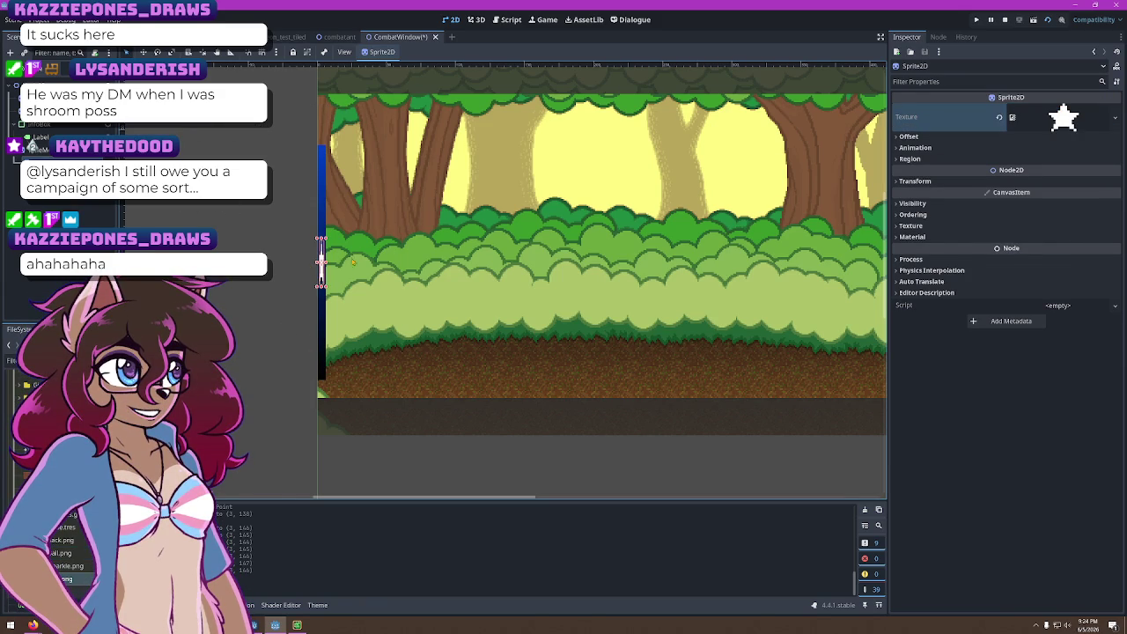
left_click(321, 261)
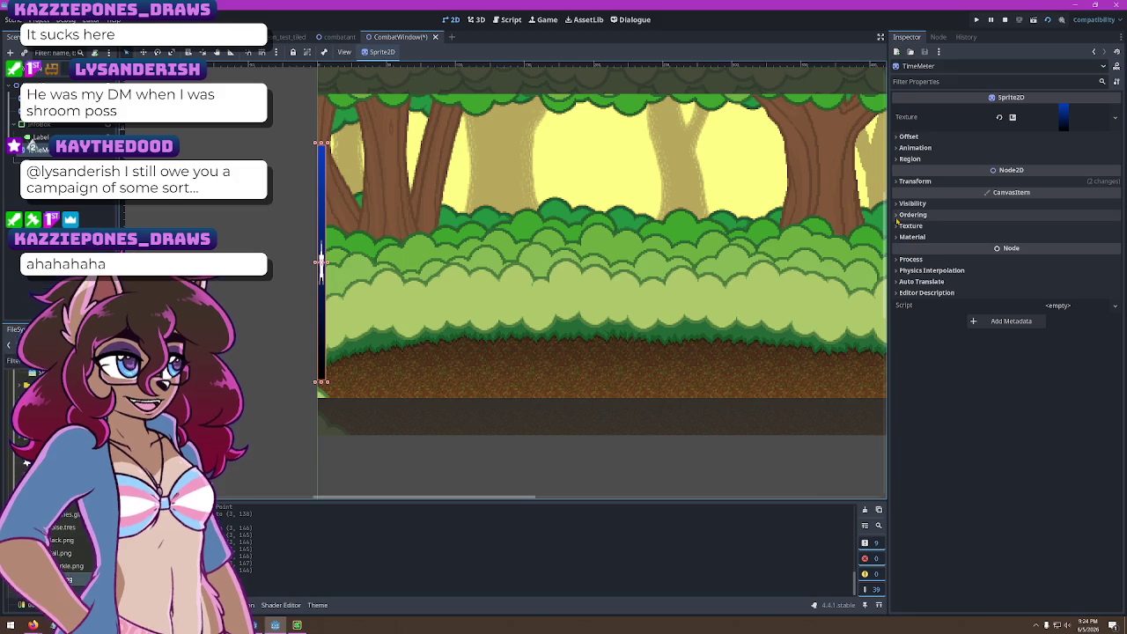
Reset the TimeMeter's scale to 1×1 and set its gradient height to 128 px
left_click(914, 180)
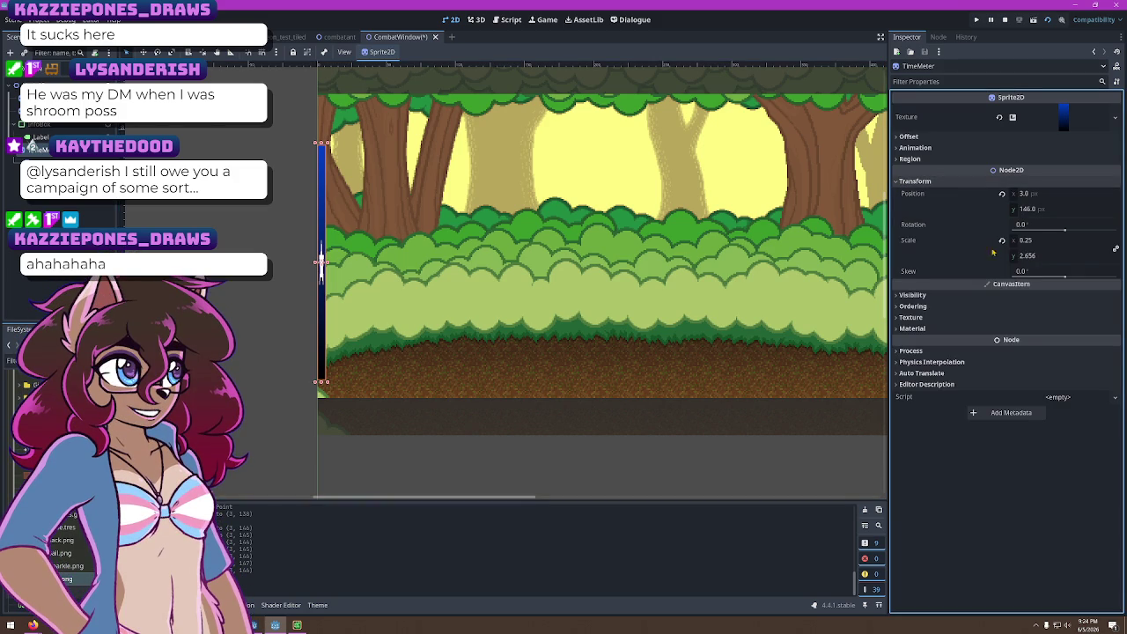
left_click(1002, 240)
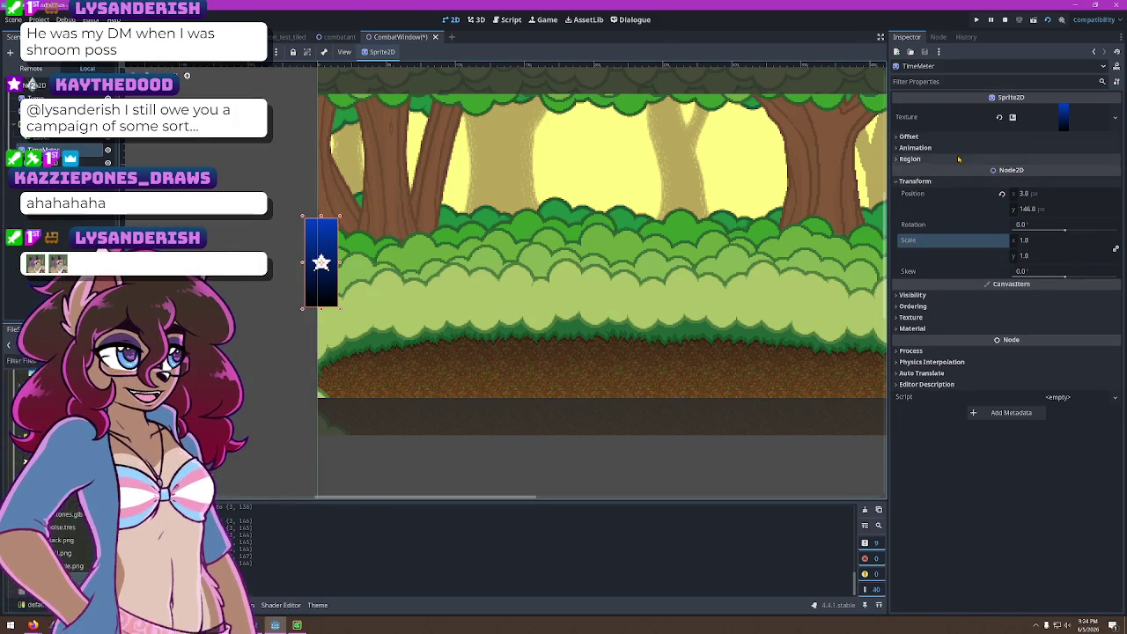
left_click(1061, 116)
left_click(1056, 288)
type("12")
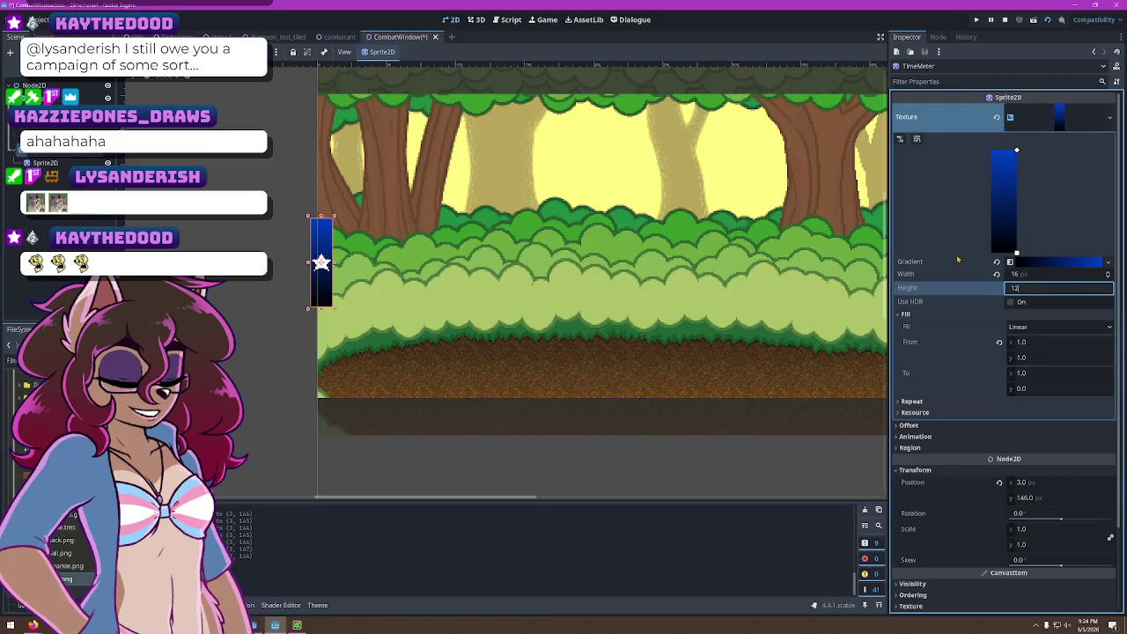
type("8")
key("Return")
left_click_drag(318, 215, 324, 214)
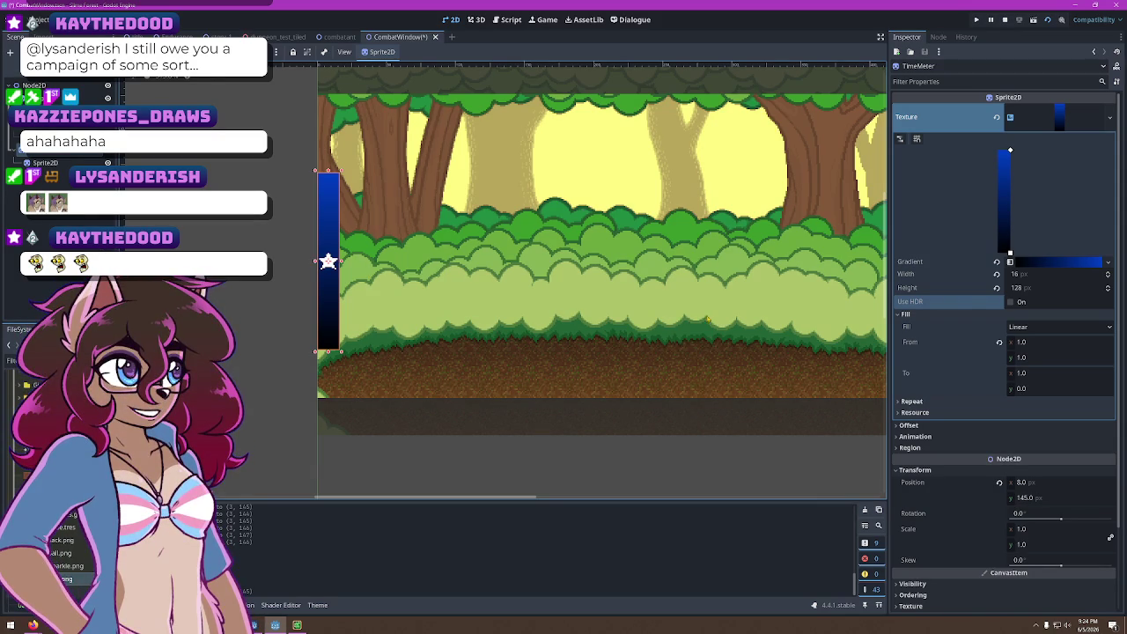
Resize the gradient to 8 × 164 px and position the bar along the forest's left edge
left_click(1099, 274)
type("10")
key("Return")
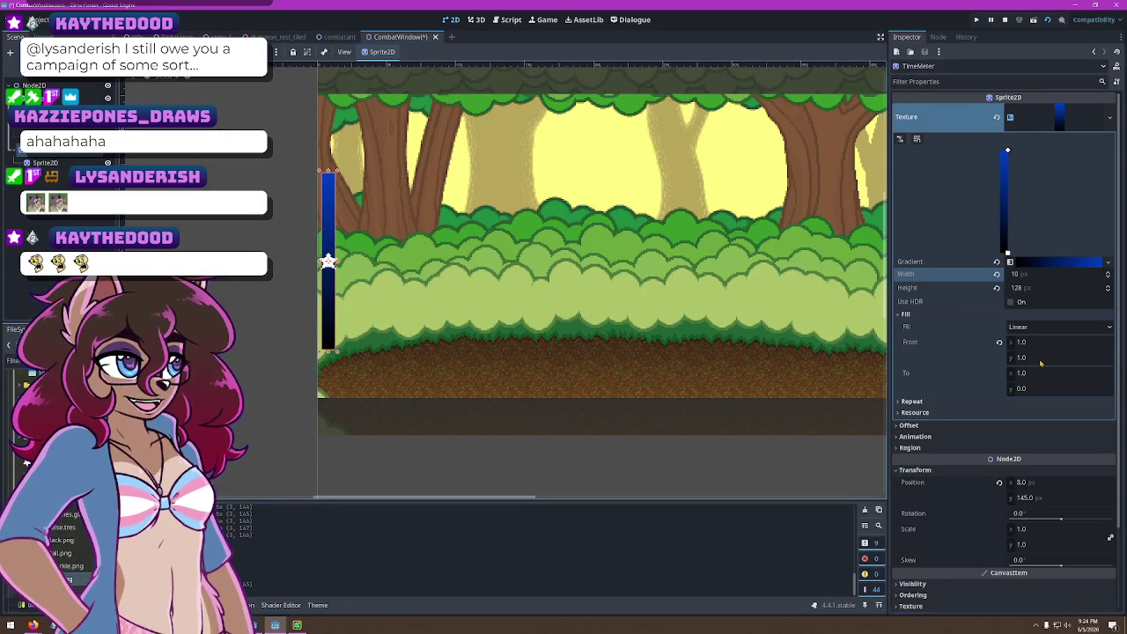
left_click(1034, 285)
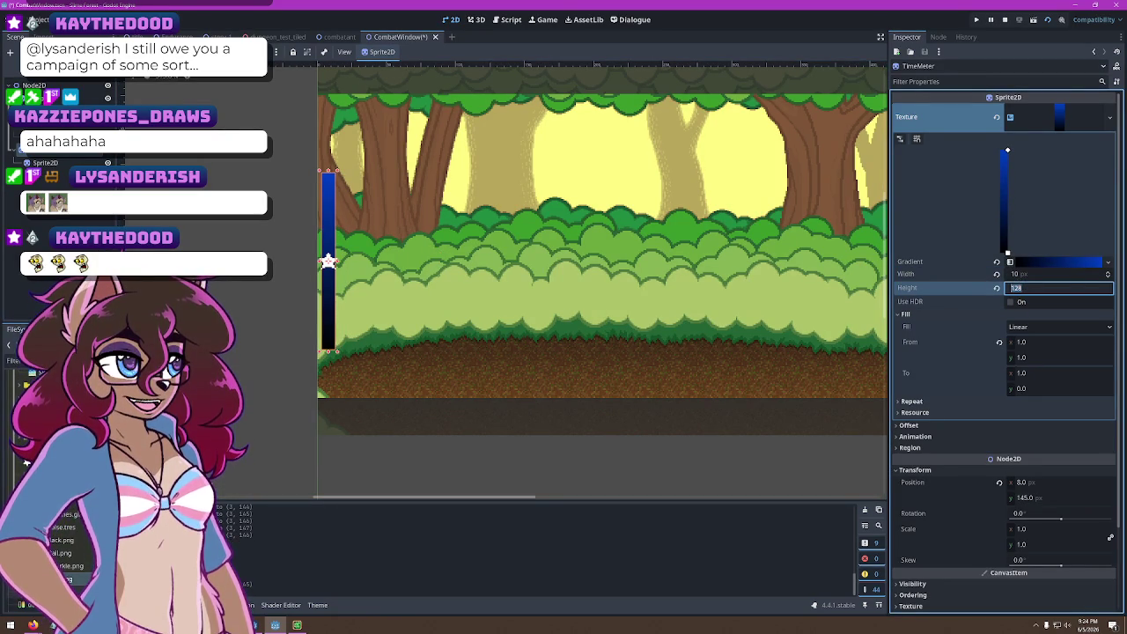
type("164")
key("Return")
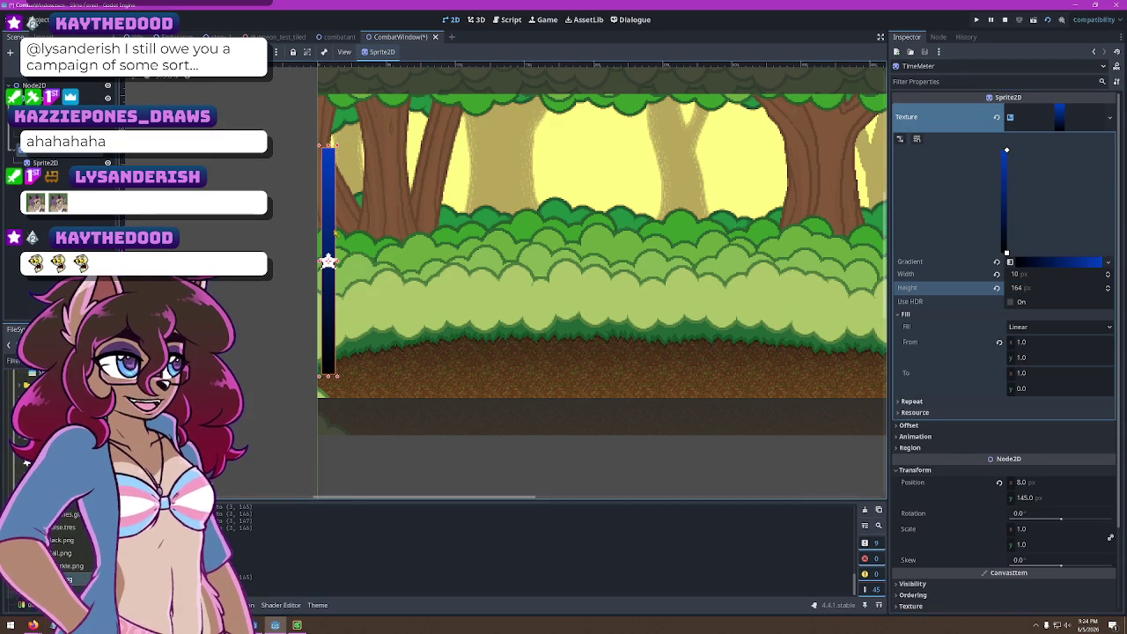
left_click_drag(333, 233, 332, 244)
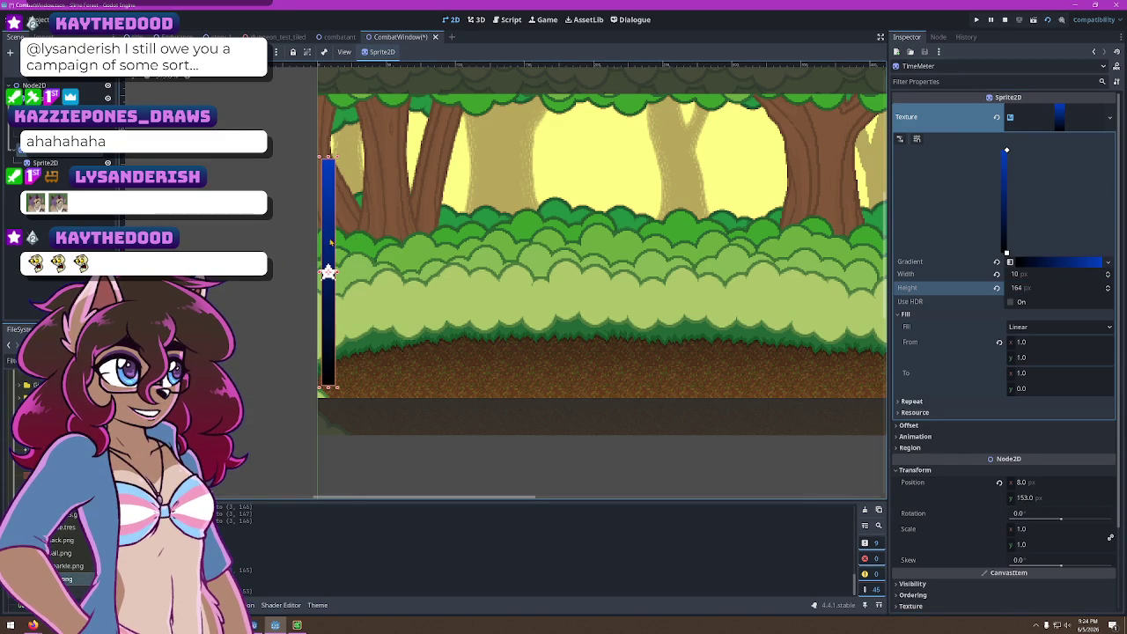
left_click(1027, 275)
type("8")
key("Return")
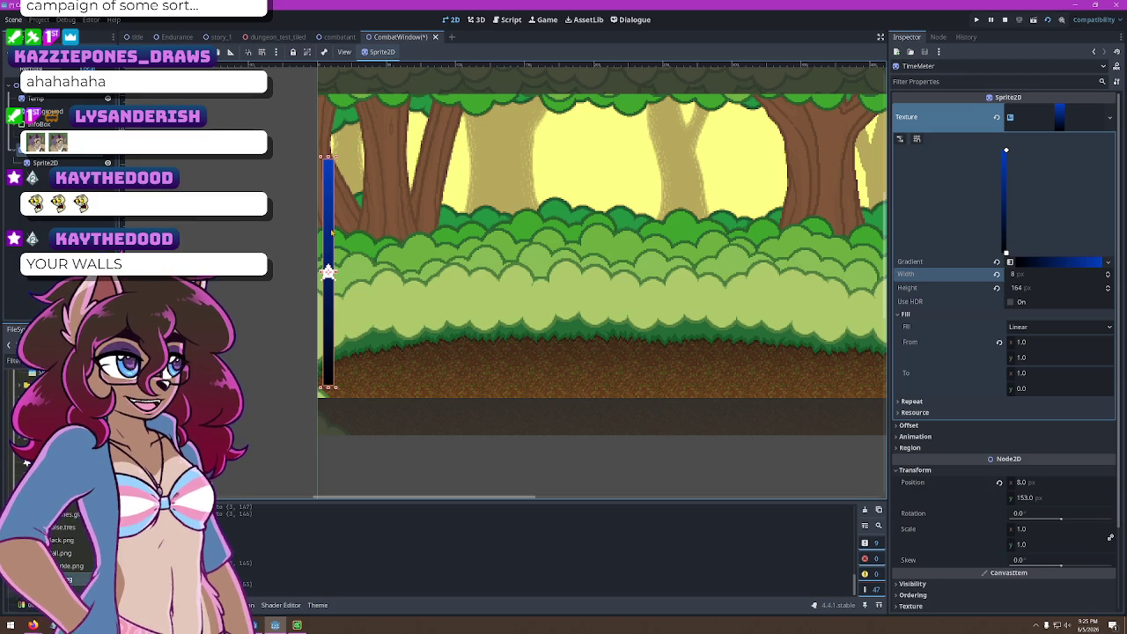
left_click_drag(327, 232, 327, 230)
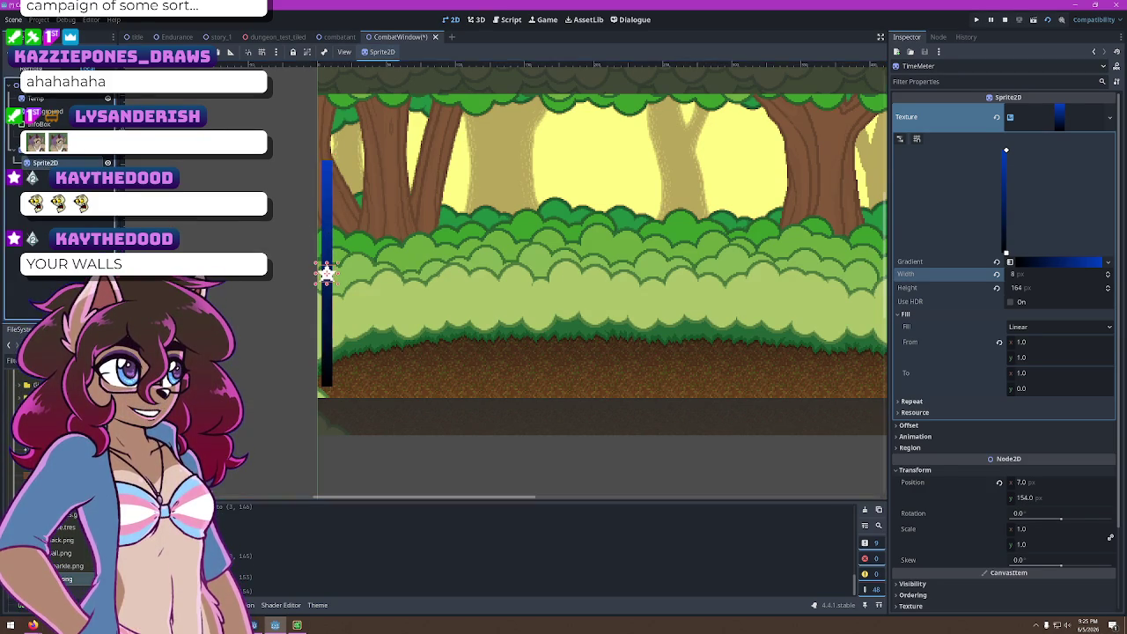
Rename the Sprite2D to CombatMarker, unhide the Combat Information header, and save with Ctrl+S
left_click(326, 273)
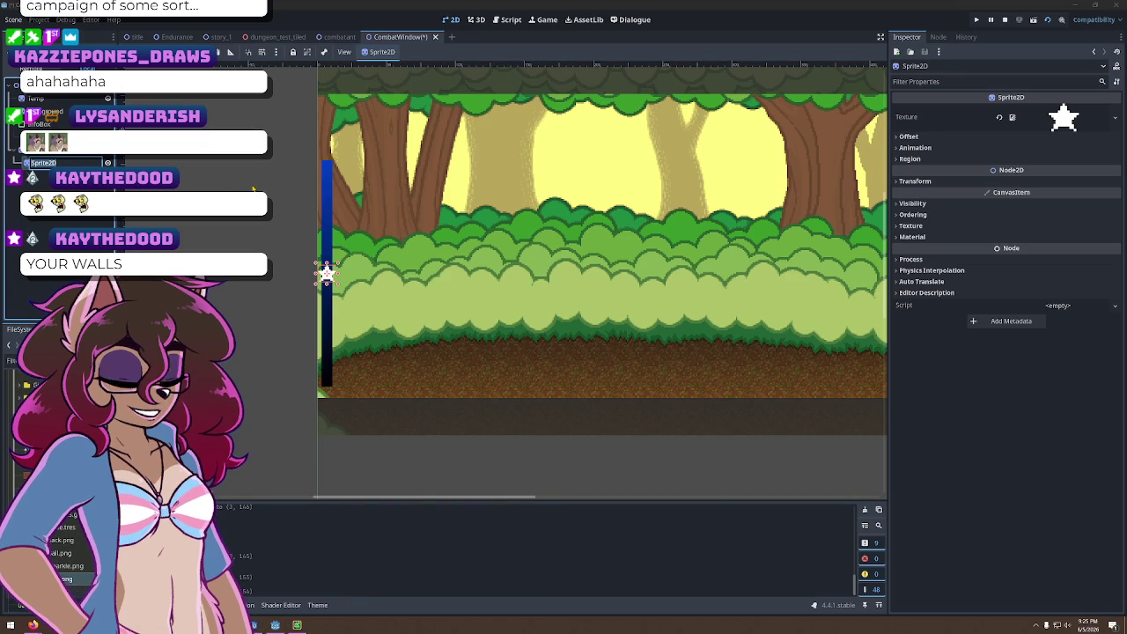
type("CombatM")
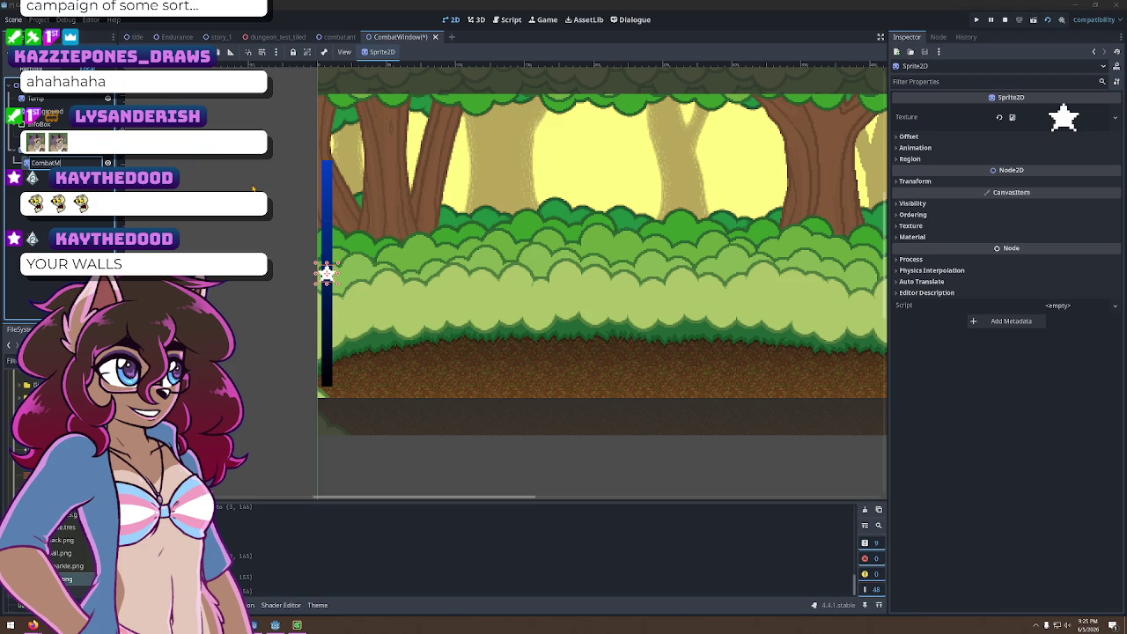
type("arker")
key("Return")
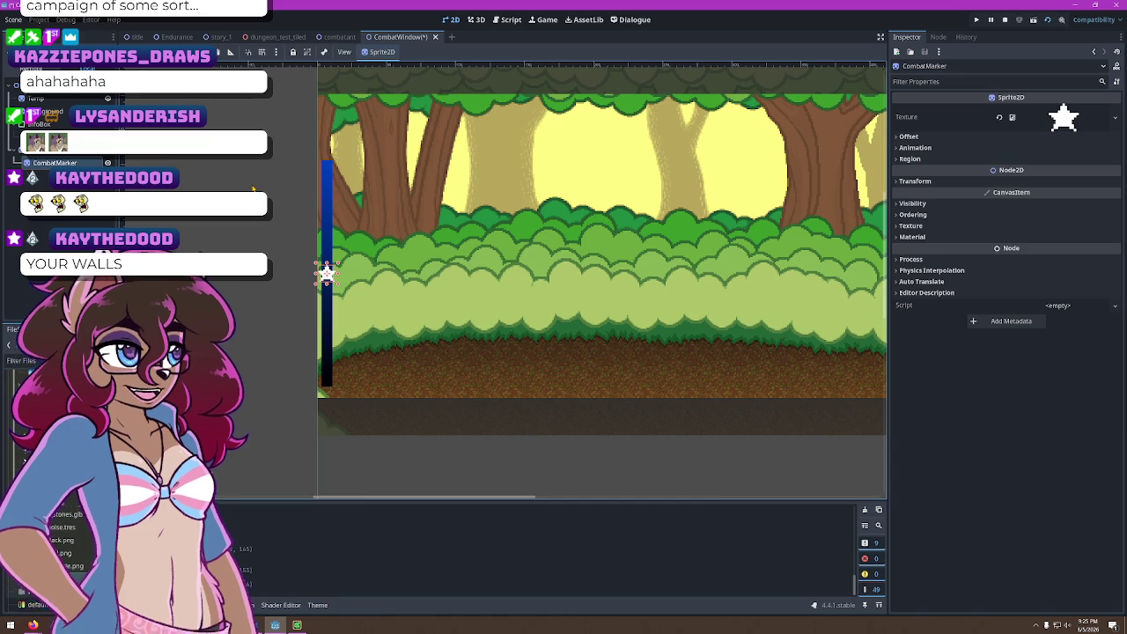
left_click(107, 123)
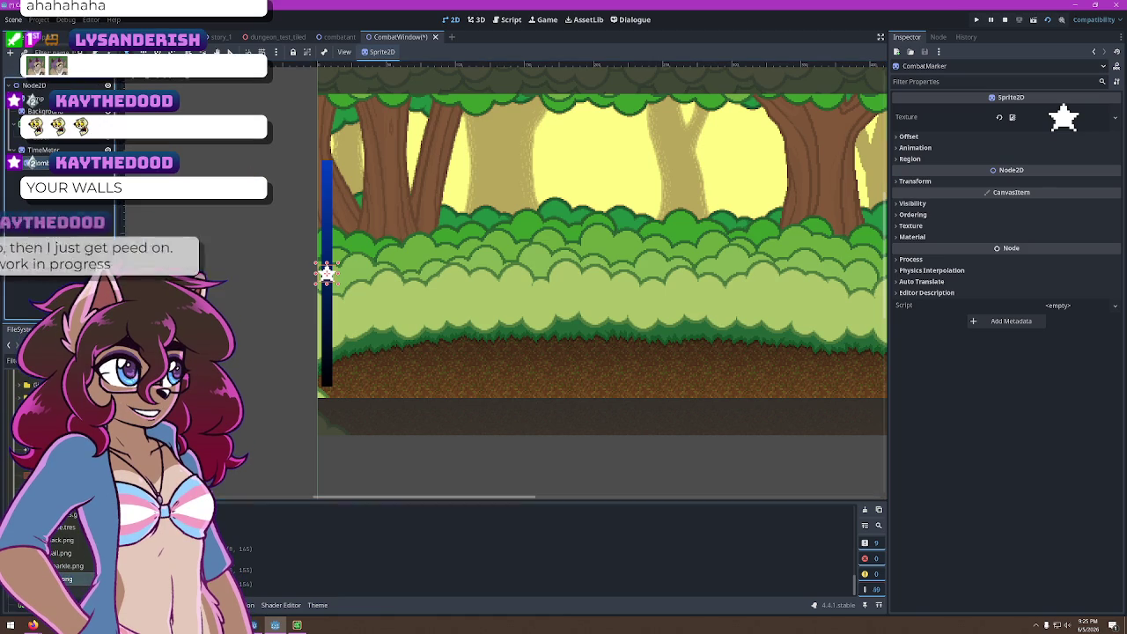
key("ctrl+s")
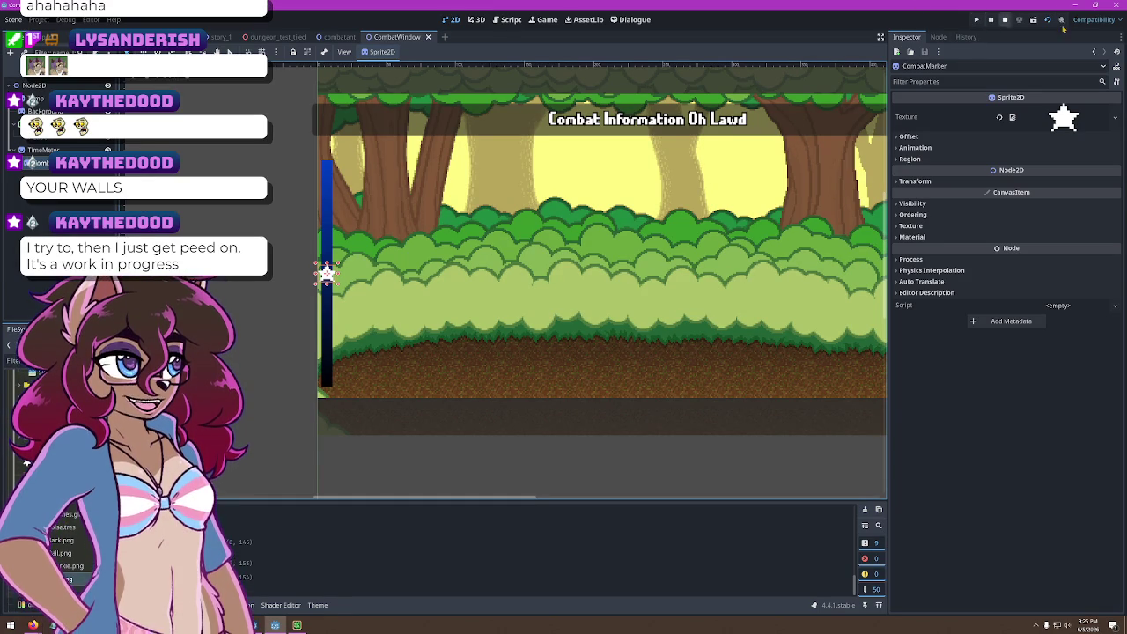
Stop the game, review the combatant script, then return to CombatWindow's 2D view
left_click(1005, 21)
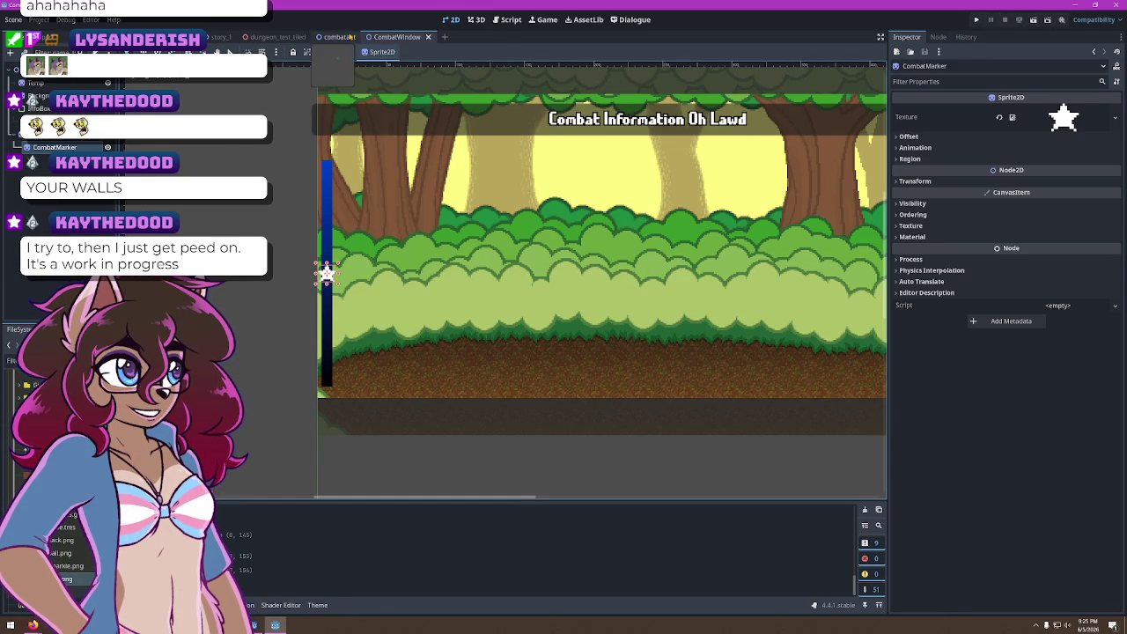
left_click(339, 37)
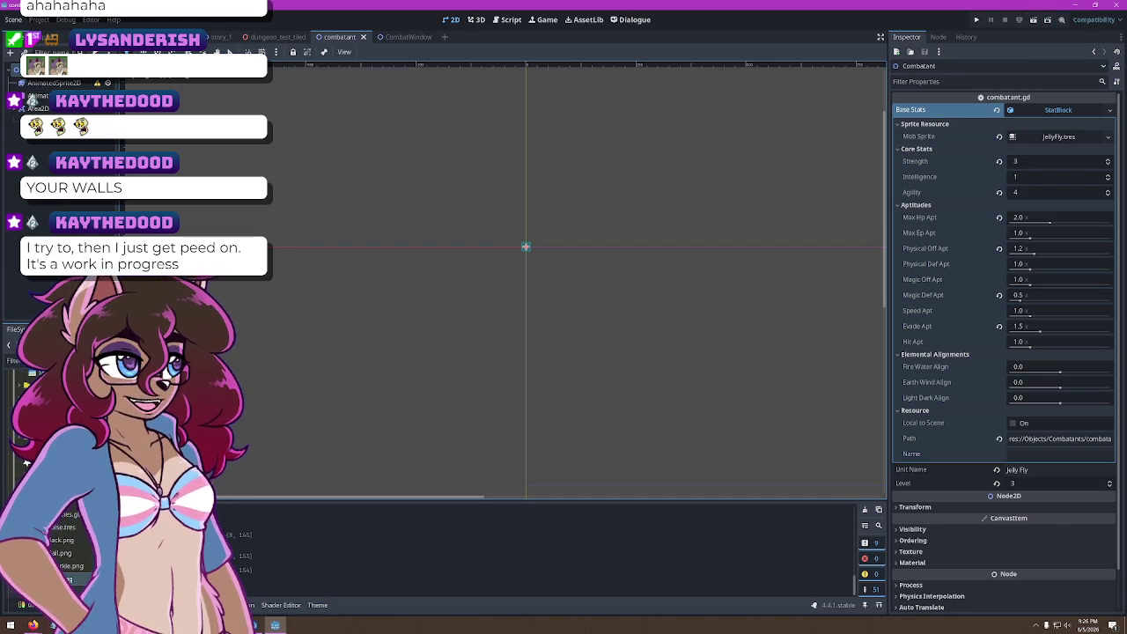
left_click(506, 19)
scroll(440, 255, "down", 3)
scroll(431, 264, "up", 5)
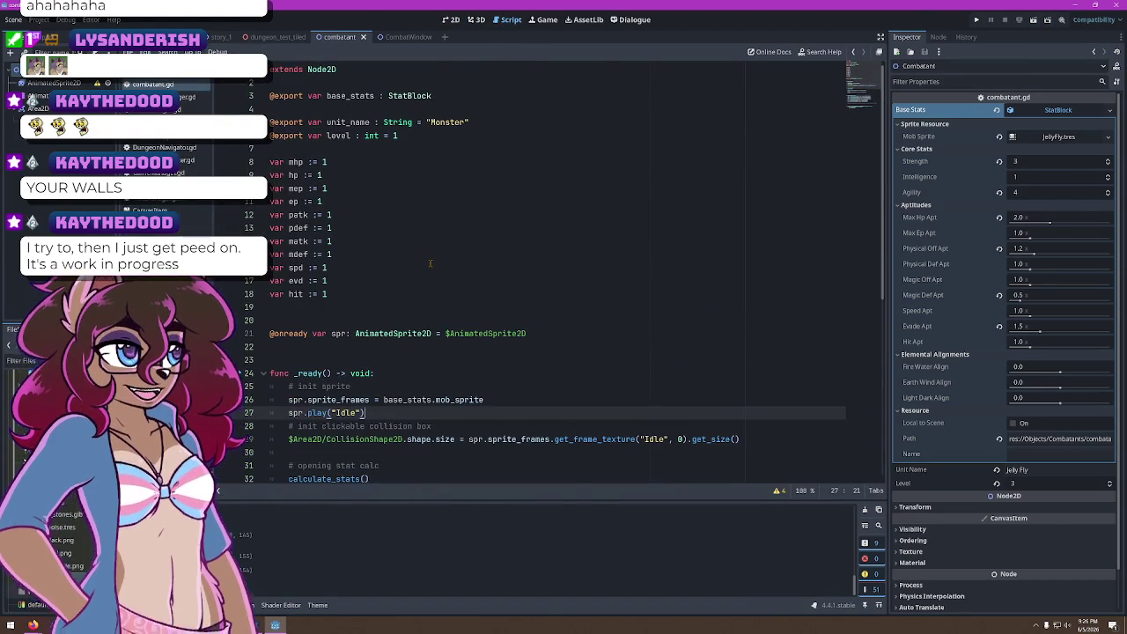
left_click(405, 37)
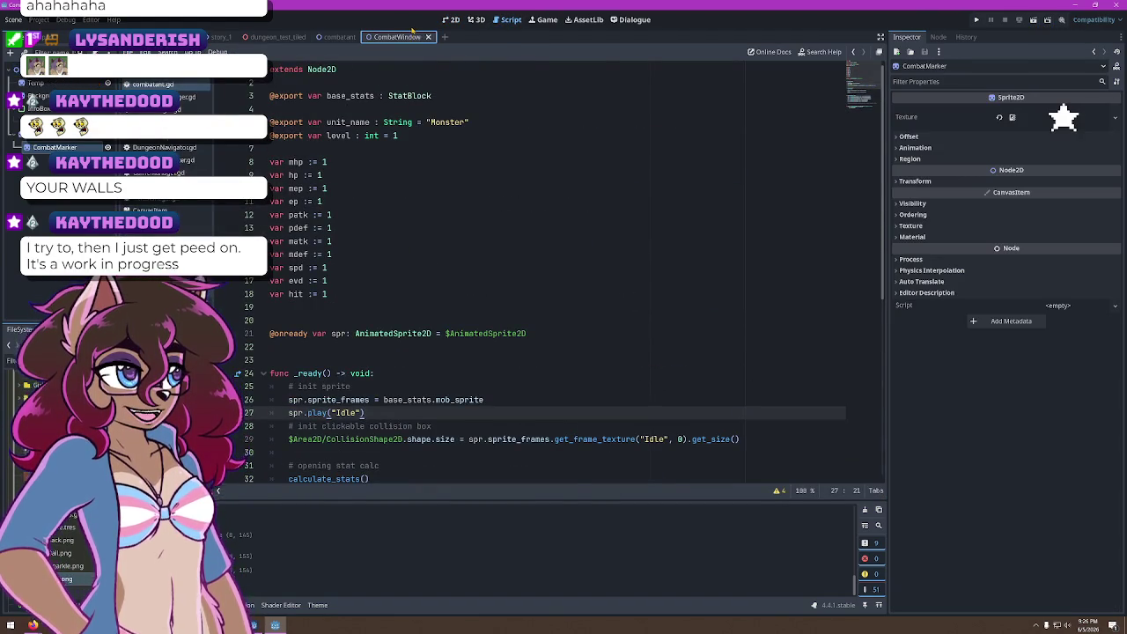
left_click(463, 18)
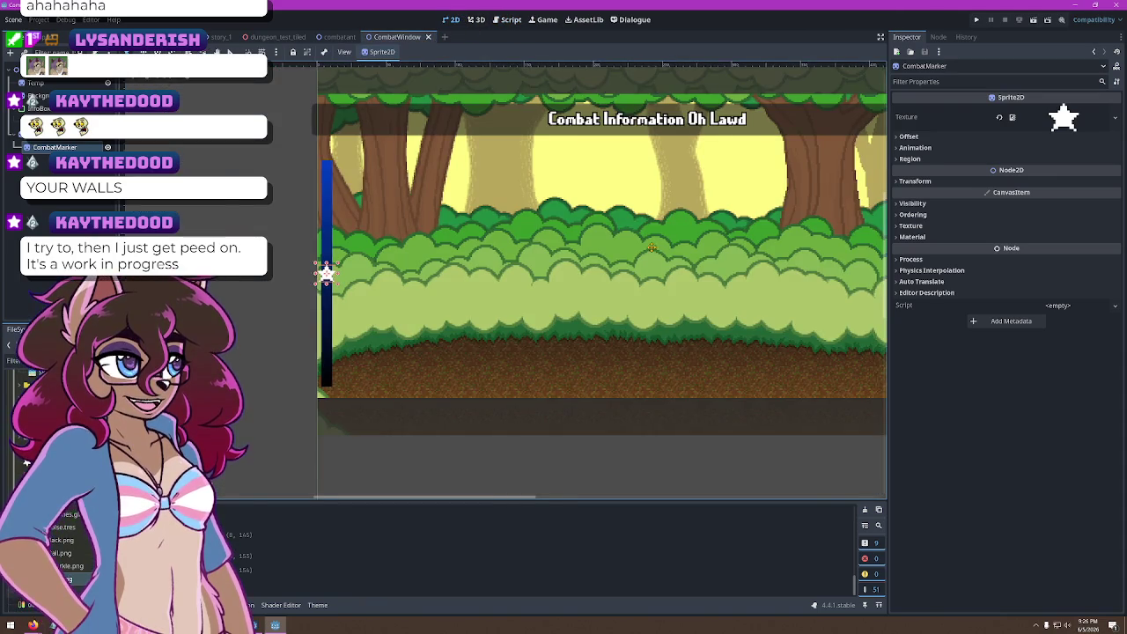
Pan the view across the forest scene and select the TimeMeter bar
scroll(495, 270, "up", 3)
left_click_drag(496, 271, 534, 276)
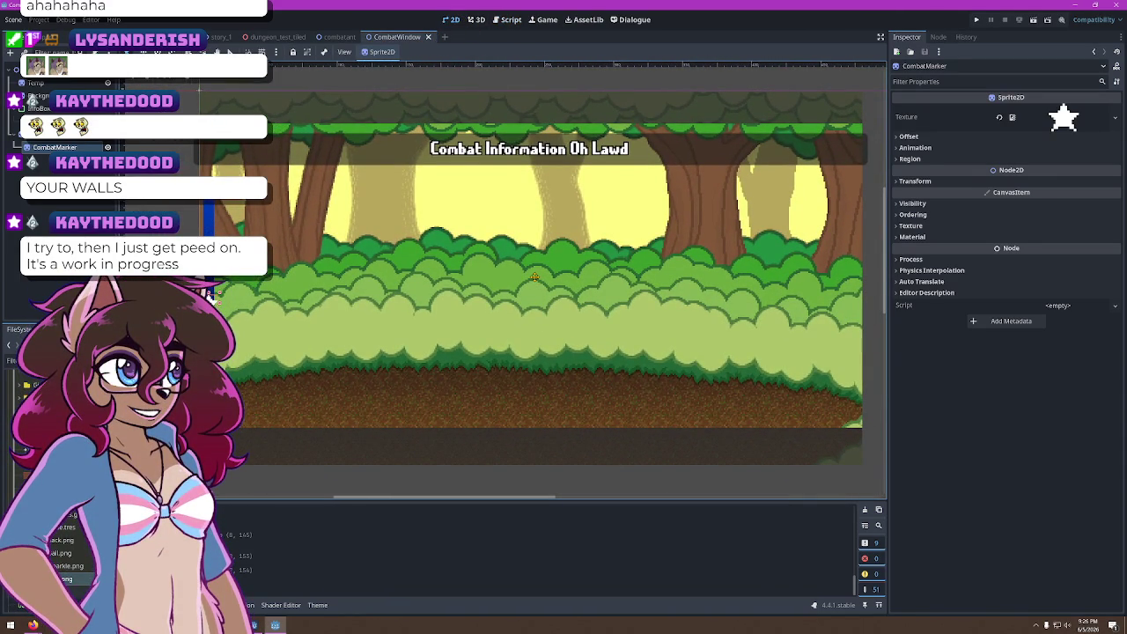
left_click_drag(534, 276, 559, 273)
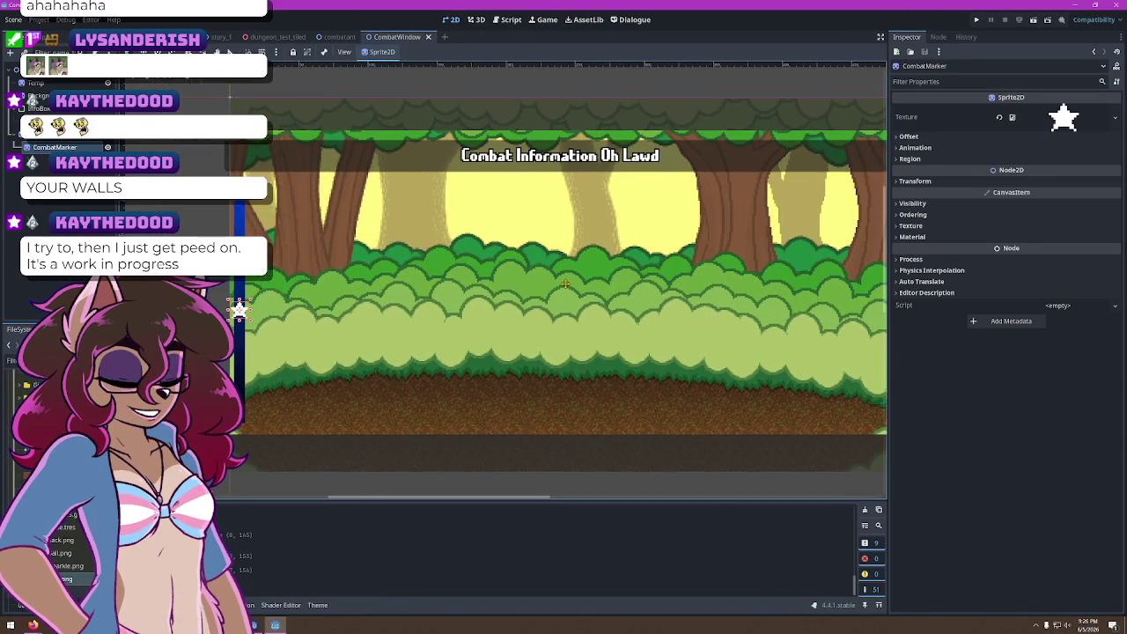
left_click(232, 300)
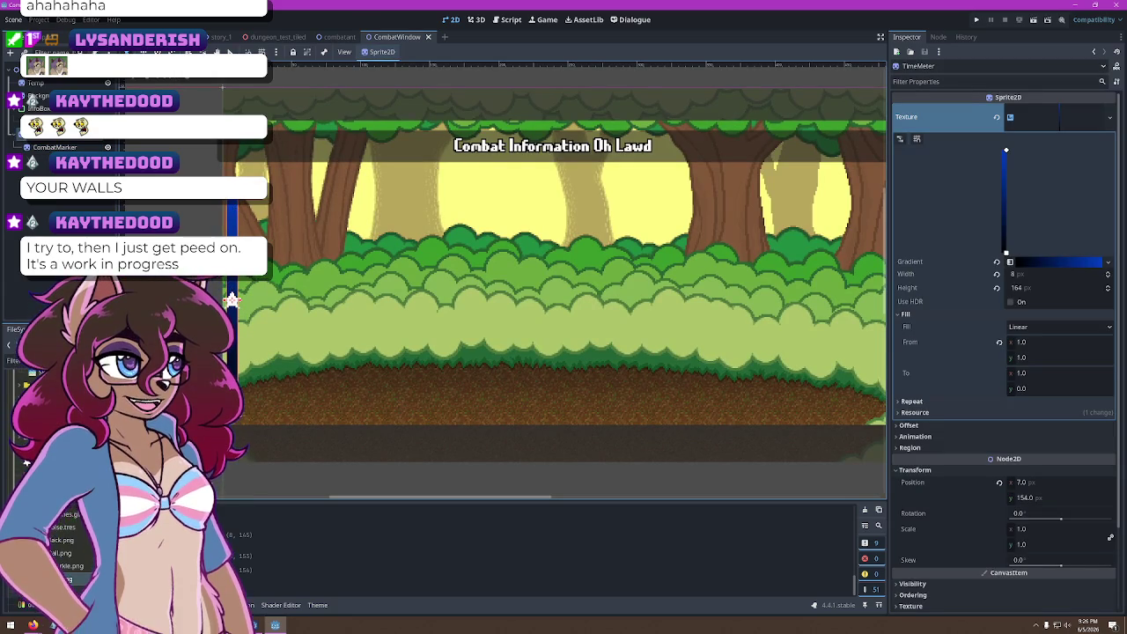
scroll(233, 299, "up", 2)
scroll(234, 330, "down", 1)
scroll(235, 330, "down", 2)
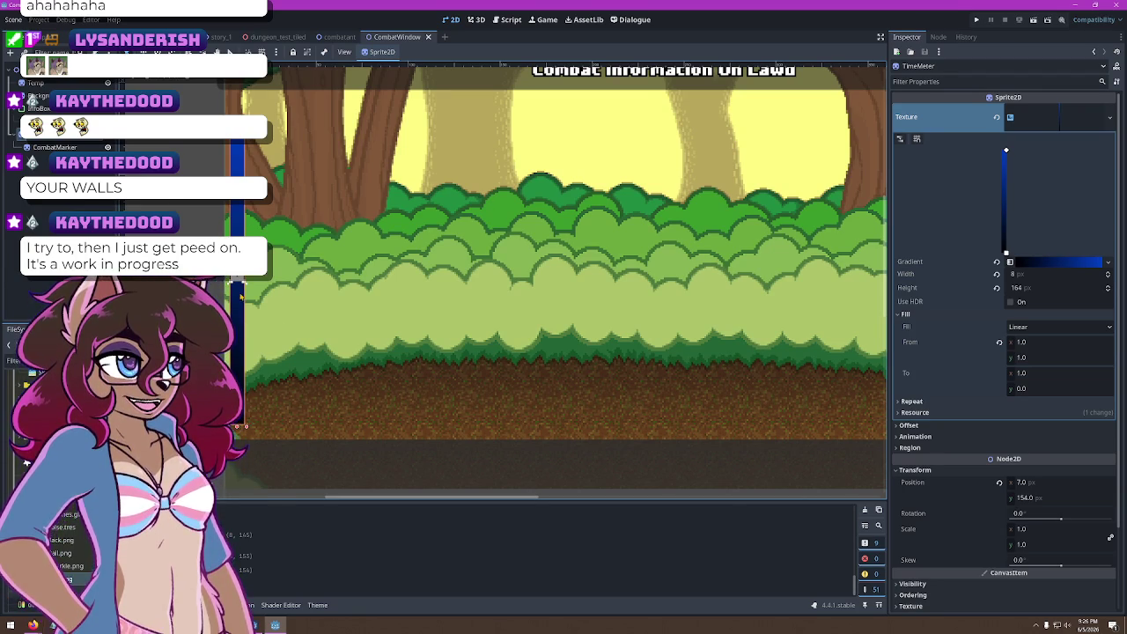
Drag the CombatMarker star up the blue bar, save, and select the Background sprite
left_click(665, 440)
left_click(241, 282)
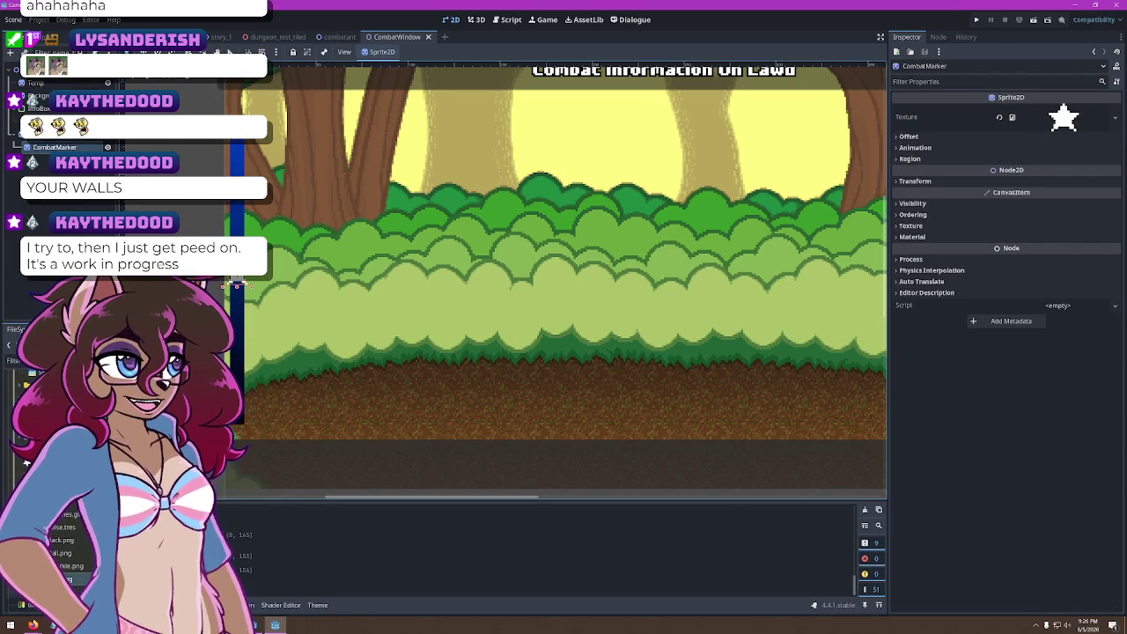
mouse_move(236, 285)
left_mouse_down()
mouse_move(246, 156)
mouse_move(236, 145)
mouse_move(226, 287)
mouse_move(238, 387)
mouse_move(234, 88)
mouse_move(243, 393)
mouse_move(238, 90)
mouse_move(236, 132)
left_mouse_up()
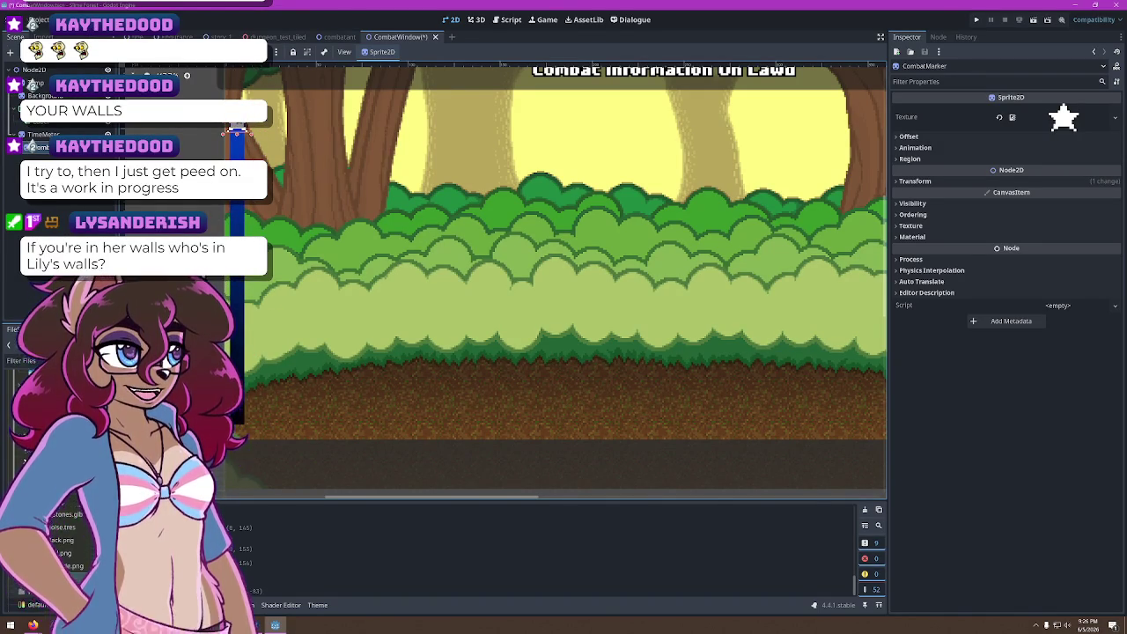
key("ctrl+s")
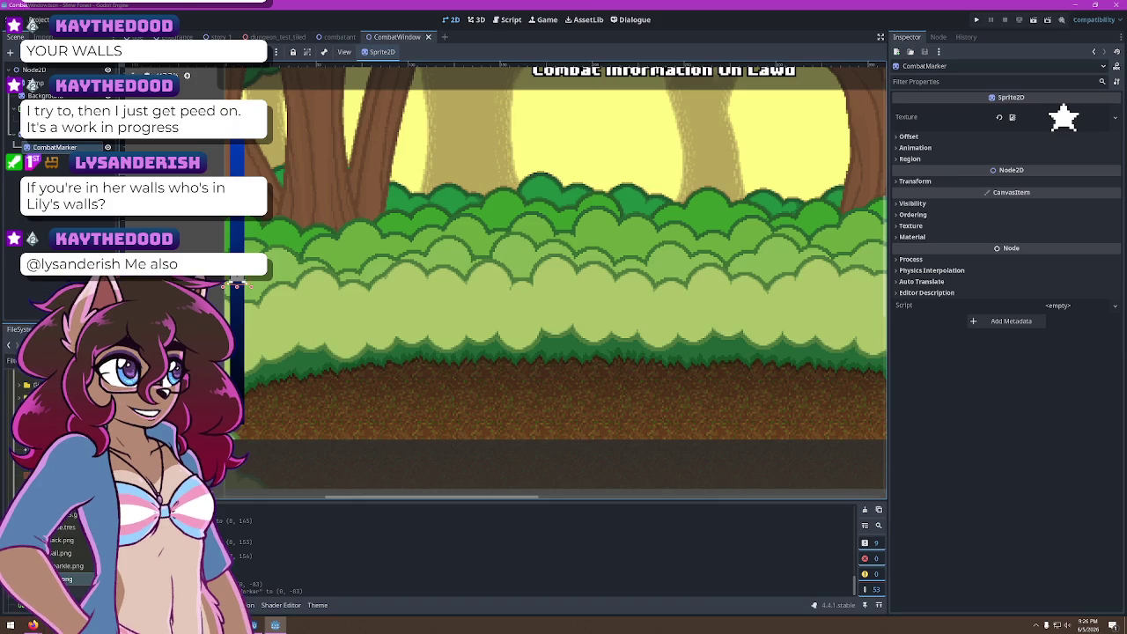
scroll(362, 175, "down", 2)
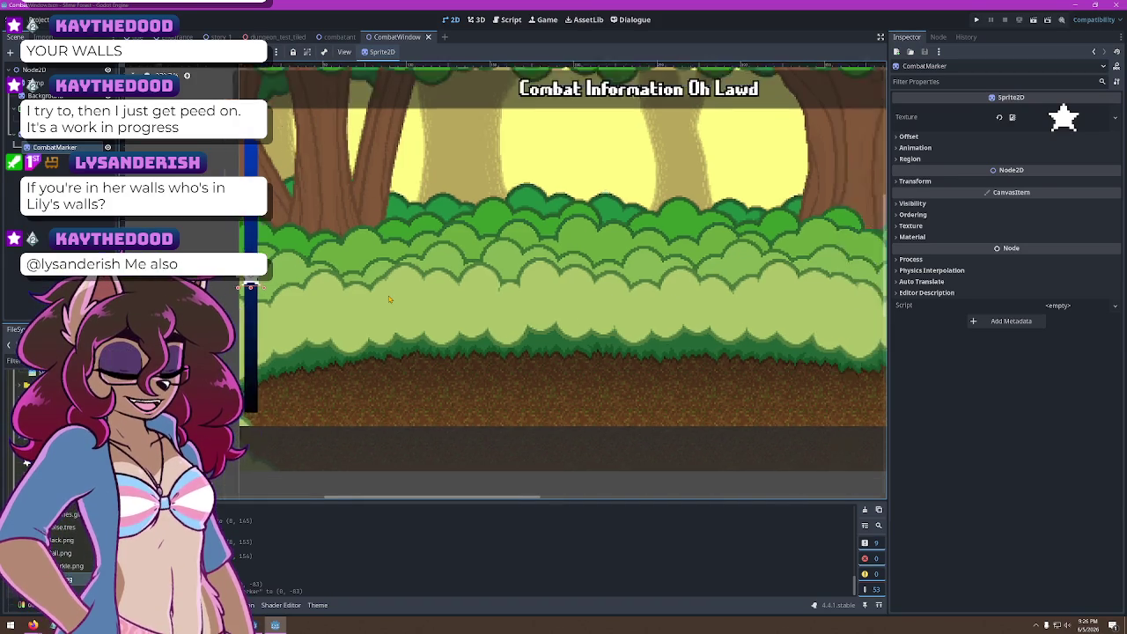
left_click(331, 212)
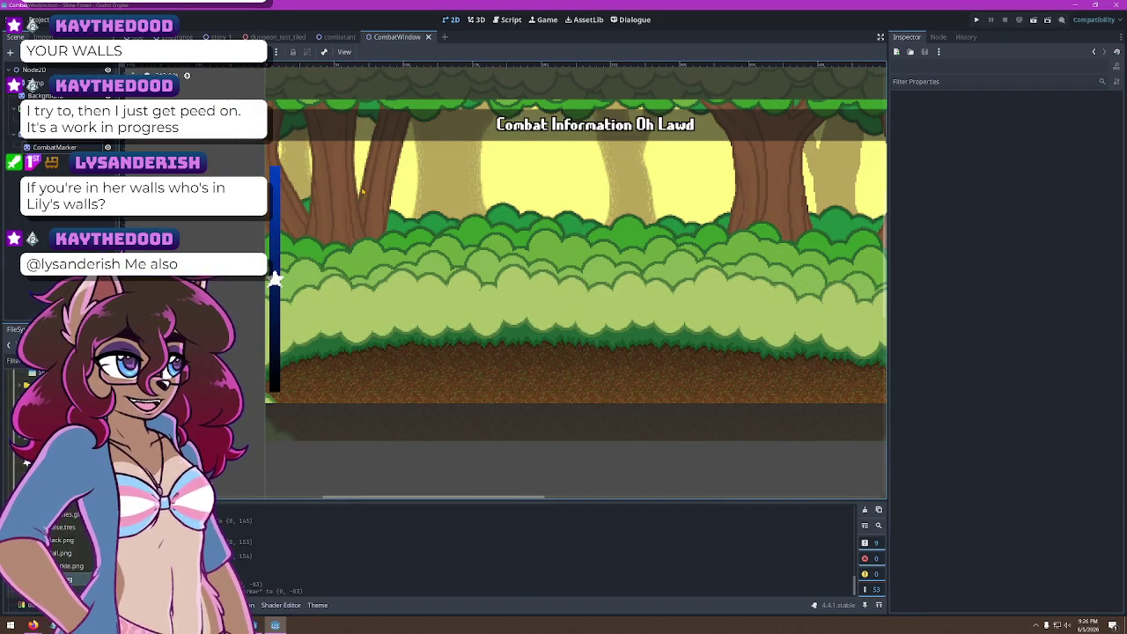
left_click(586, 197)
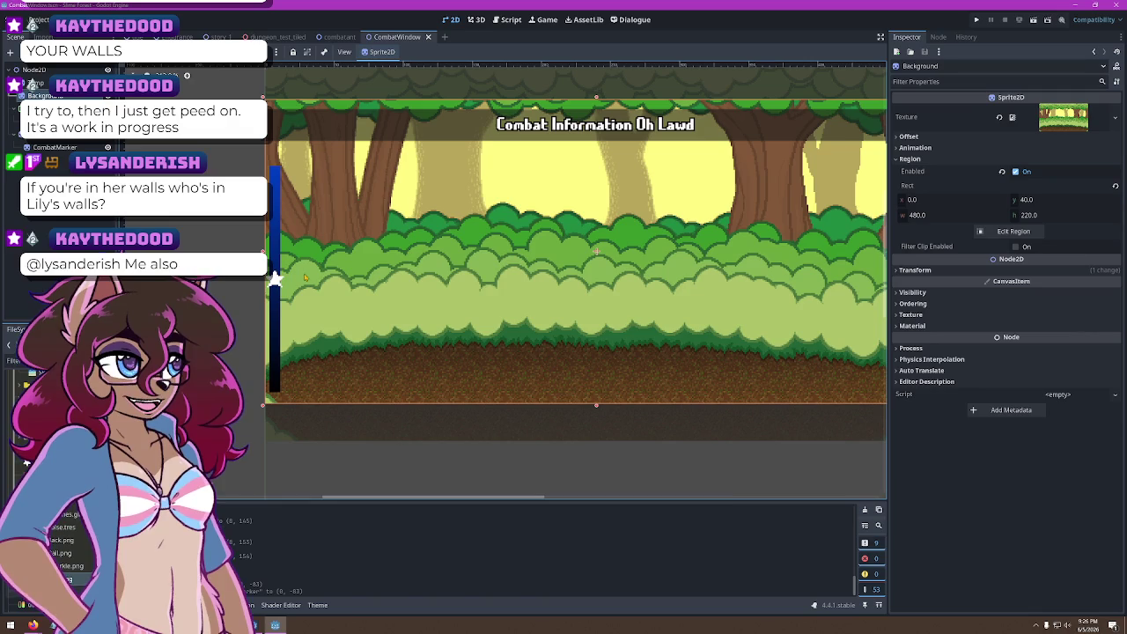
scroll(496, 218, "up", 3)
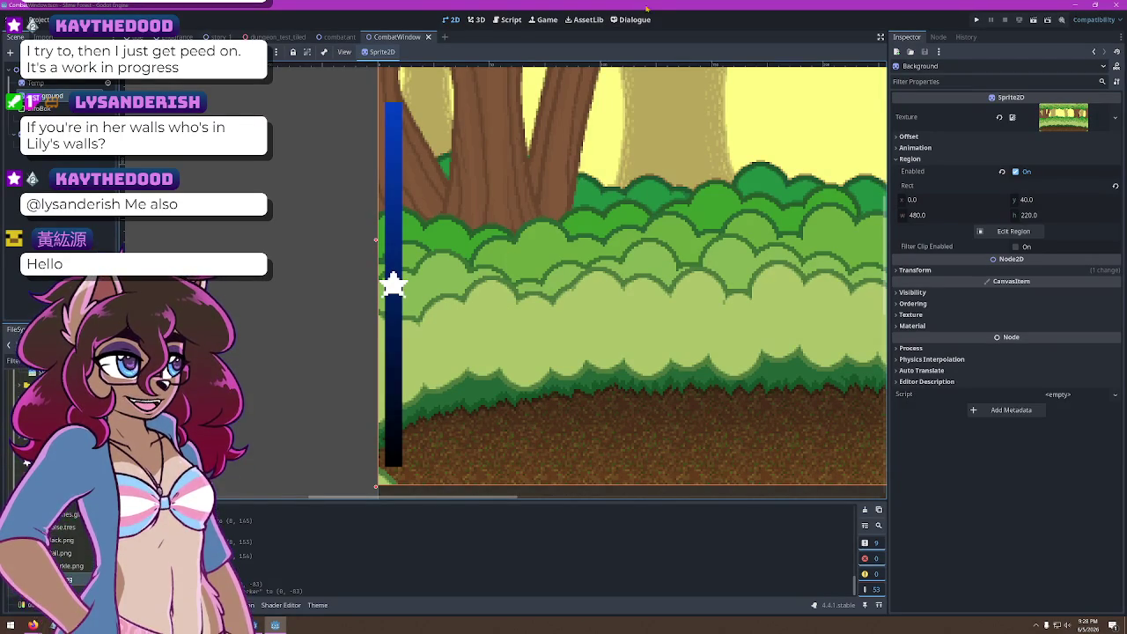
scroll(468, 290, "up", 3)
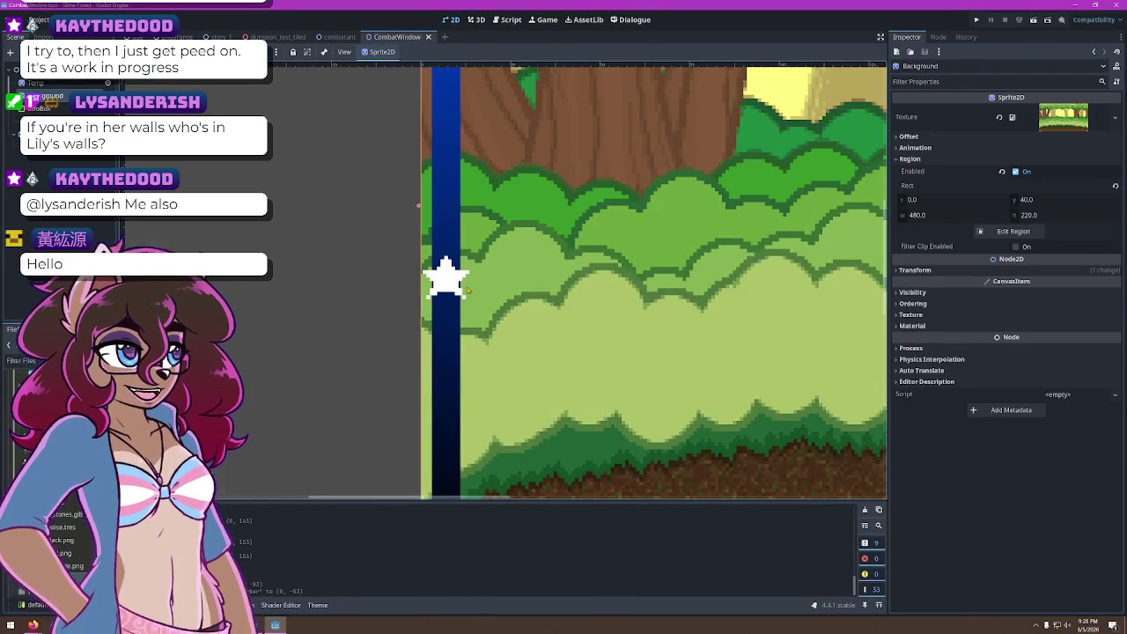
left_click(467, 287)
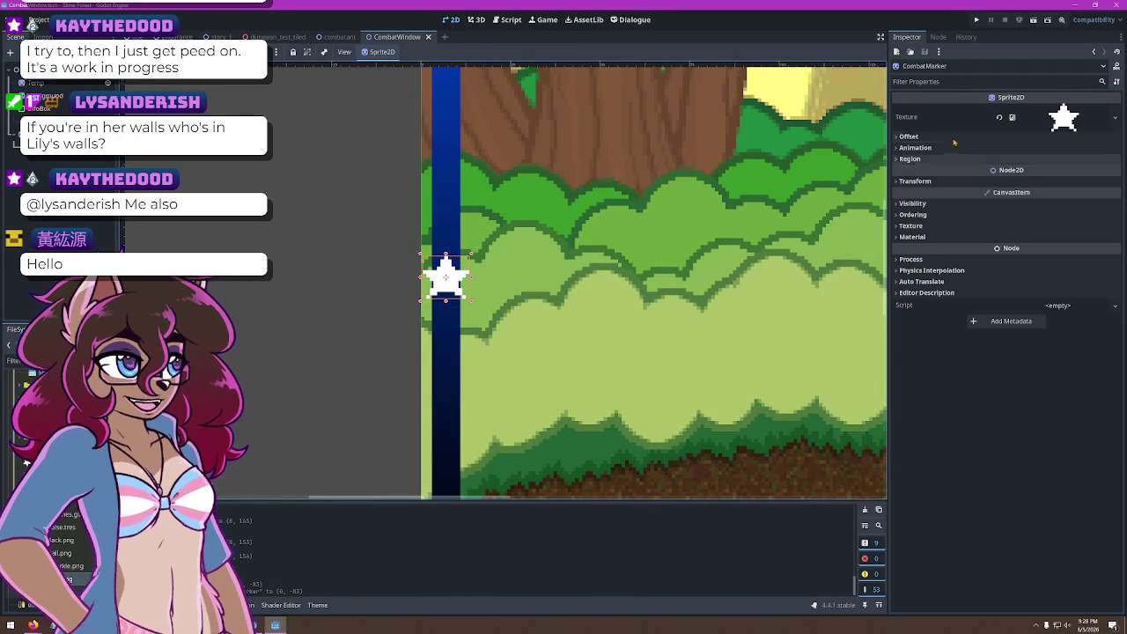
left_click(894, 181)
scroll(751, 195, "down", 2)
scroll(564, 167, "up", 5)
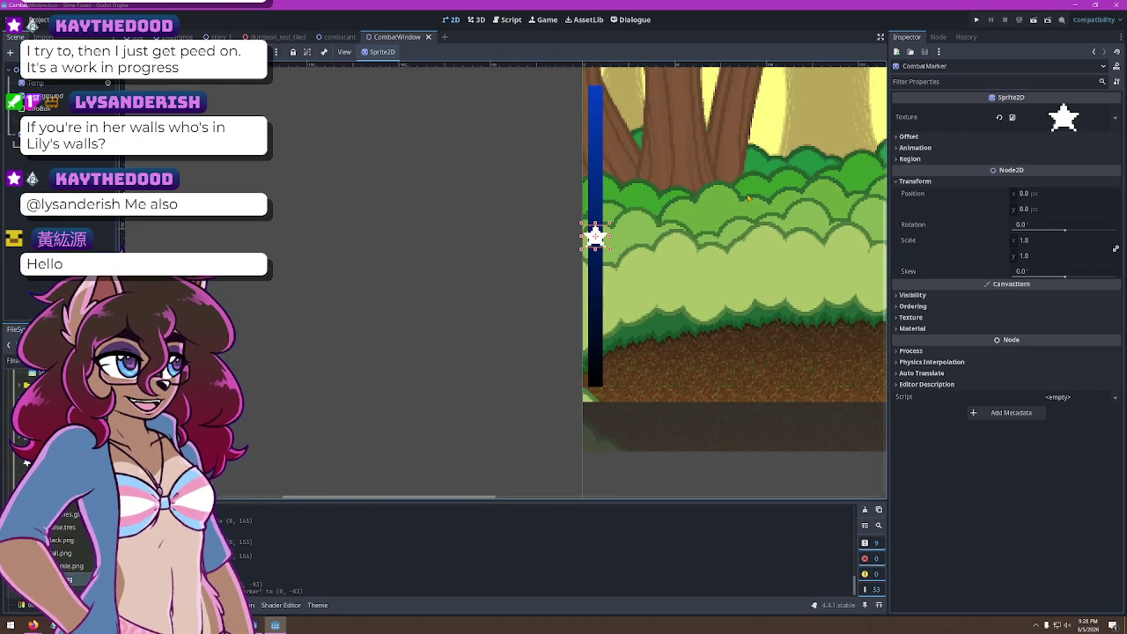
left_click(450, 259)
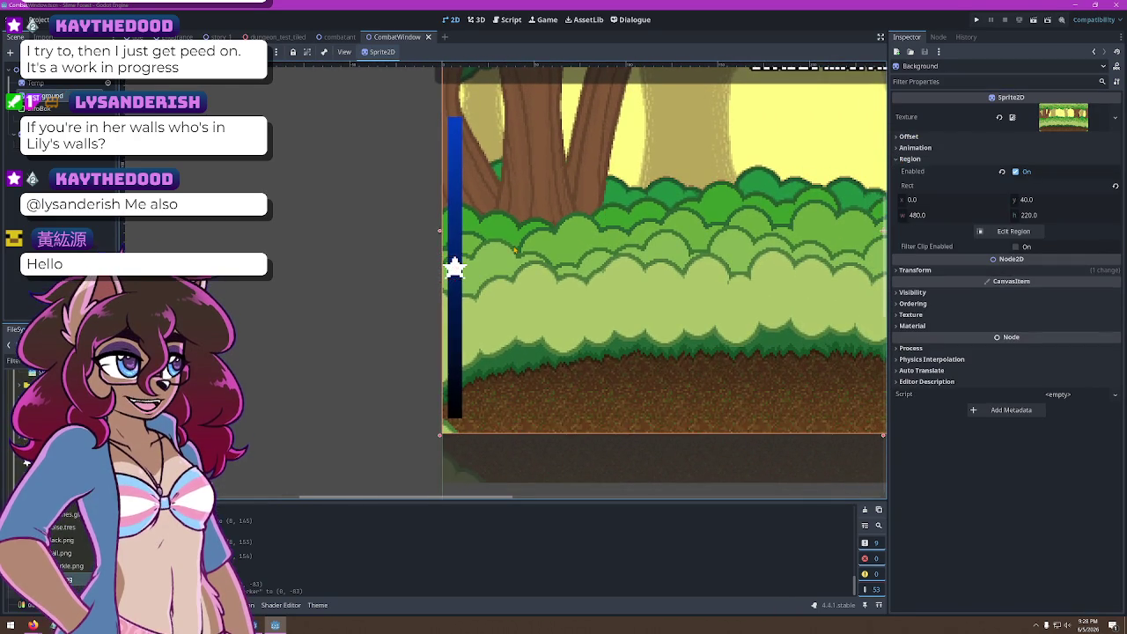
scroll(451, 257, "up", 2)
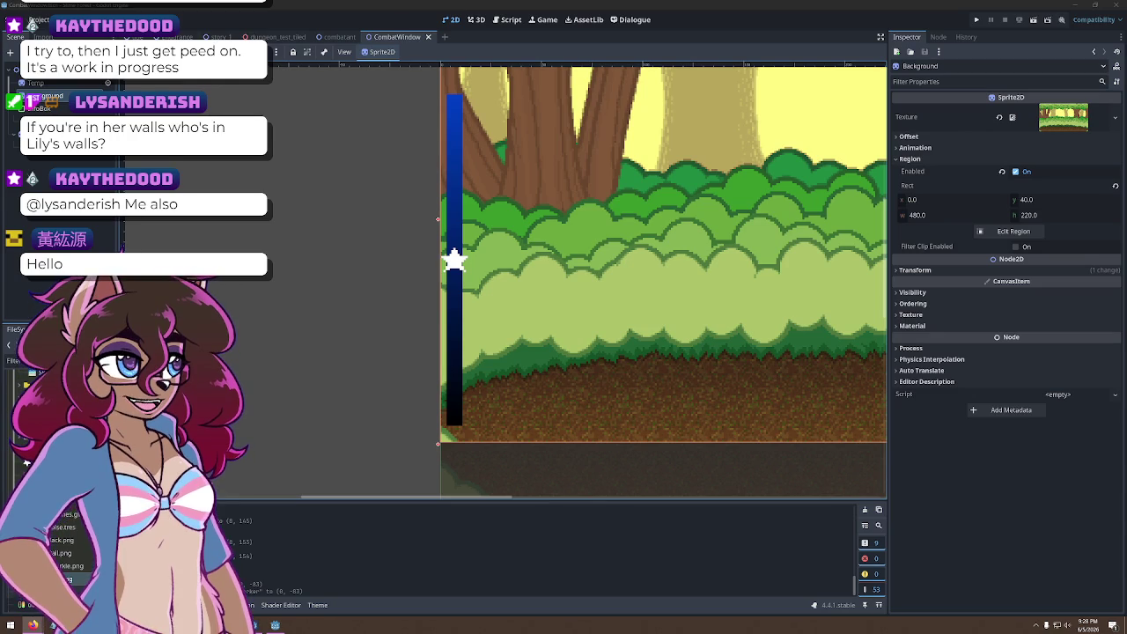
scroll(640, 251, "down", 3)
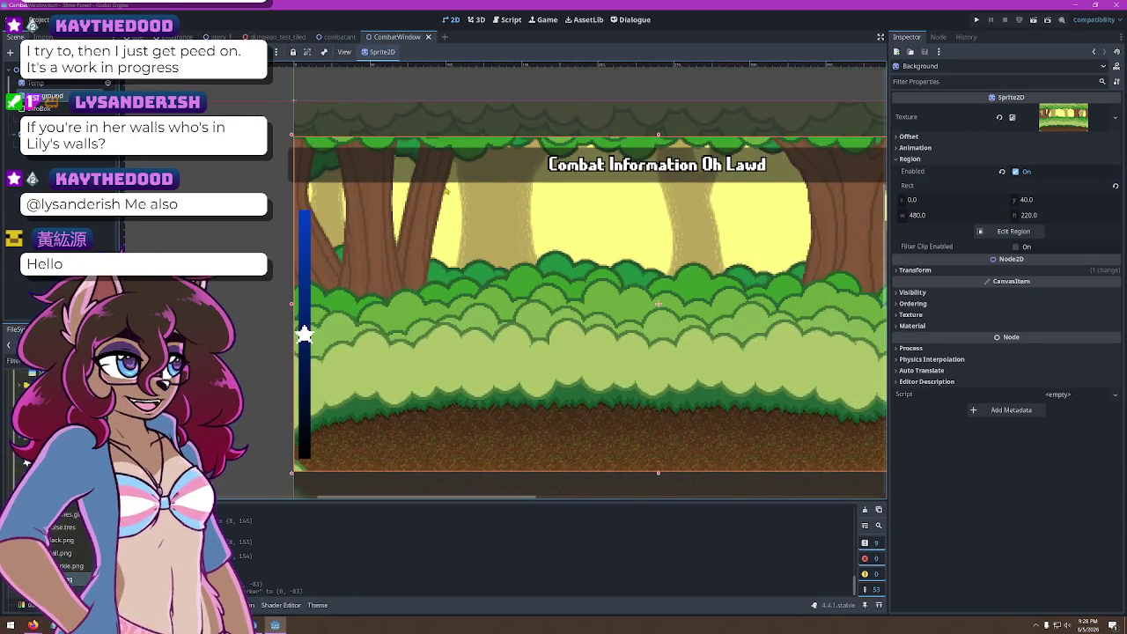
left_click(447, 189)
scroll(528, 189, "right", 3)
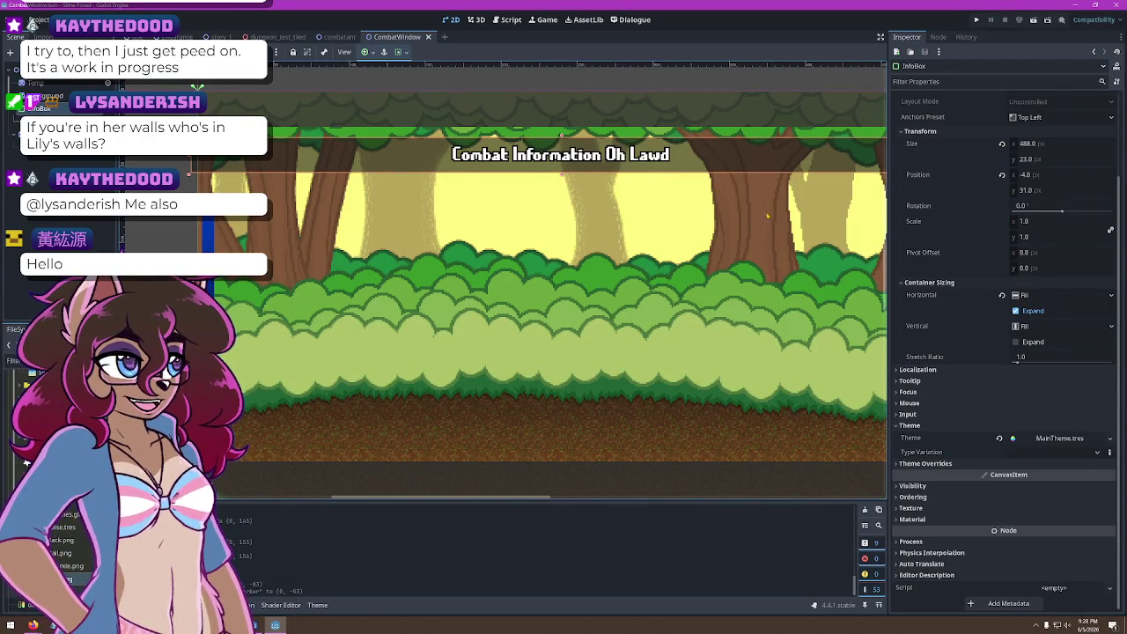
scroll(767, 214, "down", 2)
scroll(767, 215, "left", 4)
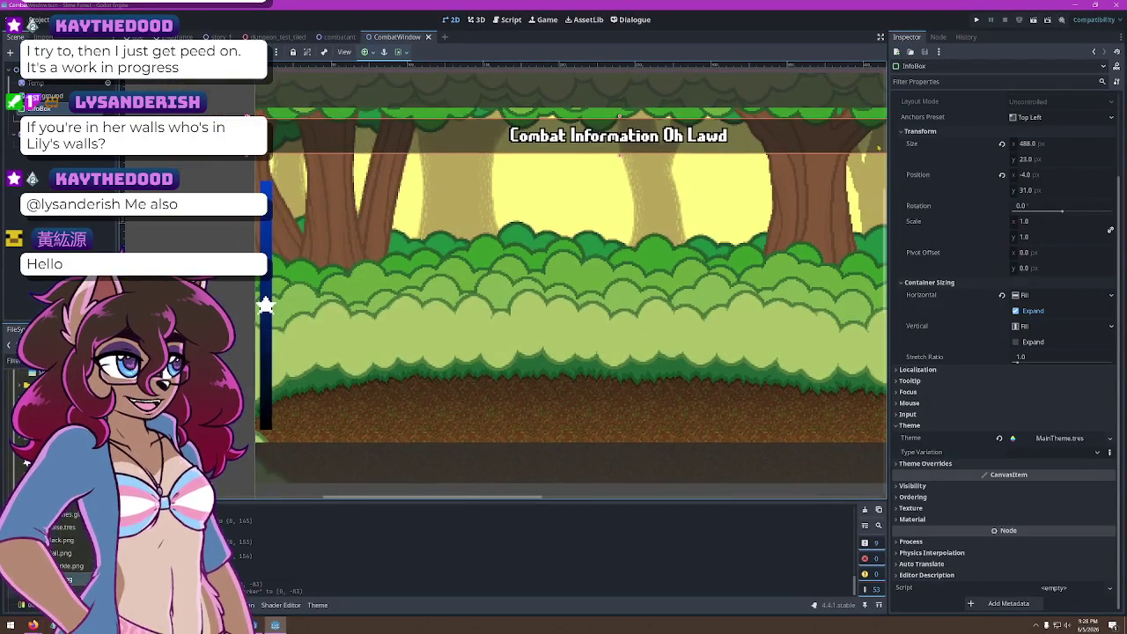
mouse_move(564, 310)
left_mouse_down()
mouse_move(552, 358)
mouse_move(548, 341)
mouse_move(465, 318)
mouse_move(489, 274)
mouse_move(477, 286)
left_mouse_up()
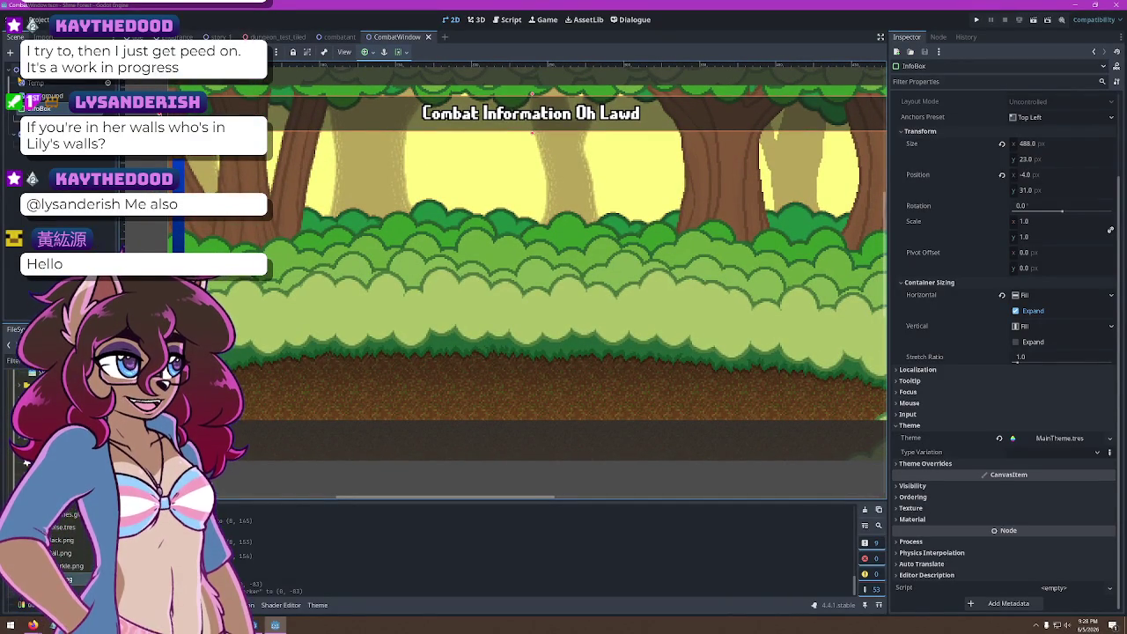
left_click(339, 37)
left_click(400, 37)
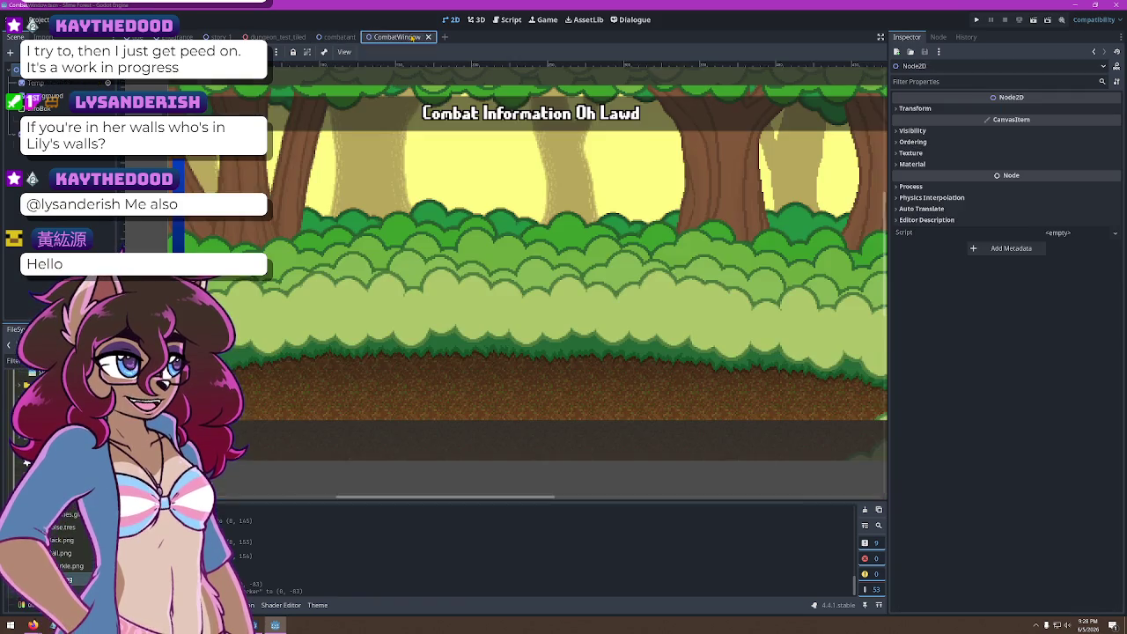
left_click(403, 281)
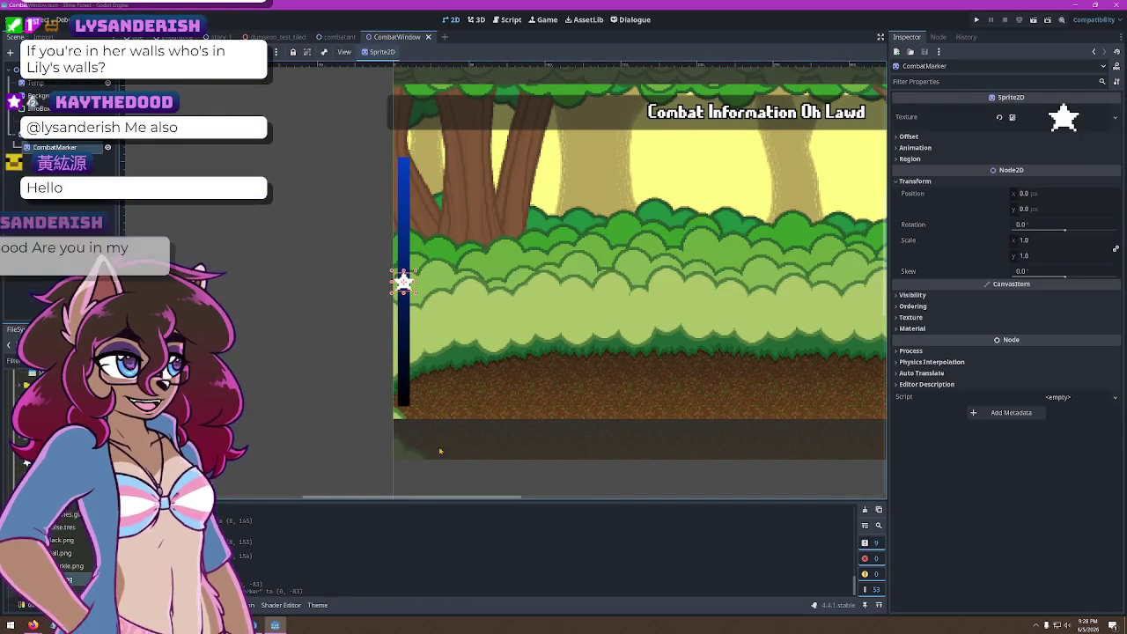
Pan the viewport and select TimeMeter to show its 8×164 GradientTexture2D
mouse_move(760, 312)
left_mouse_down()
mouse_move(680, 294)
mouse_move(552, 325)
left_mouse_up()
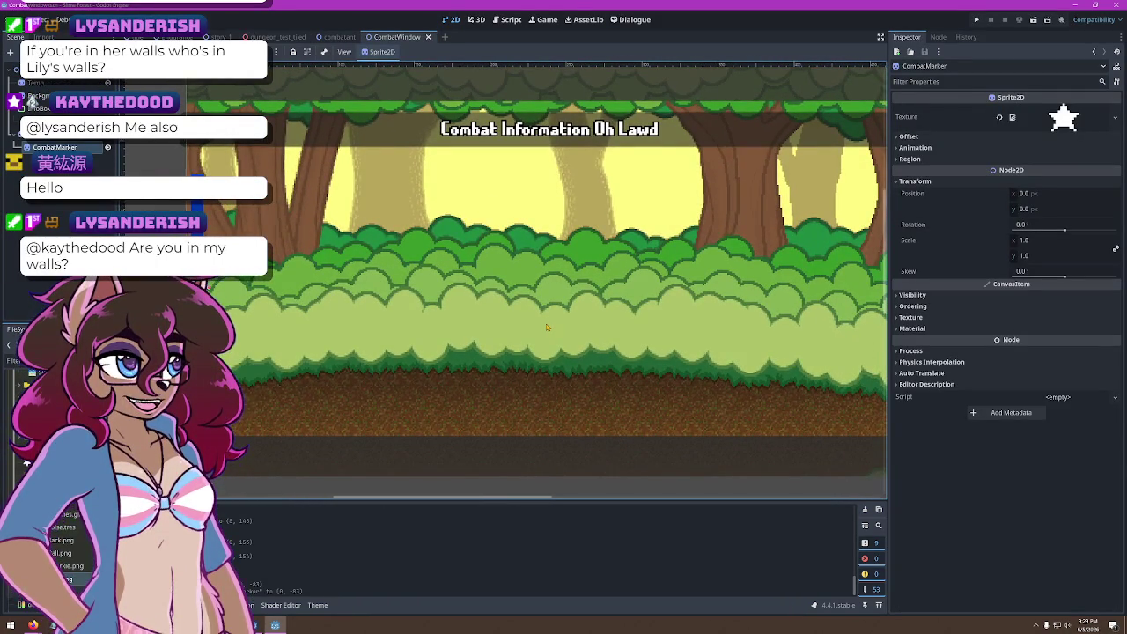
scroll(520, 322, "down", 2)
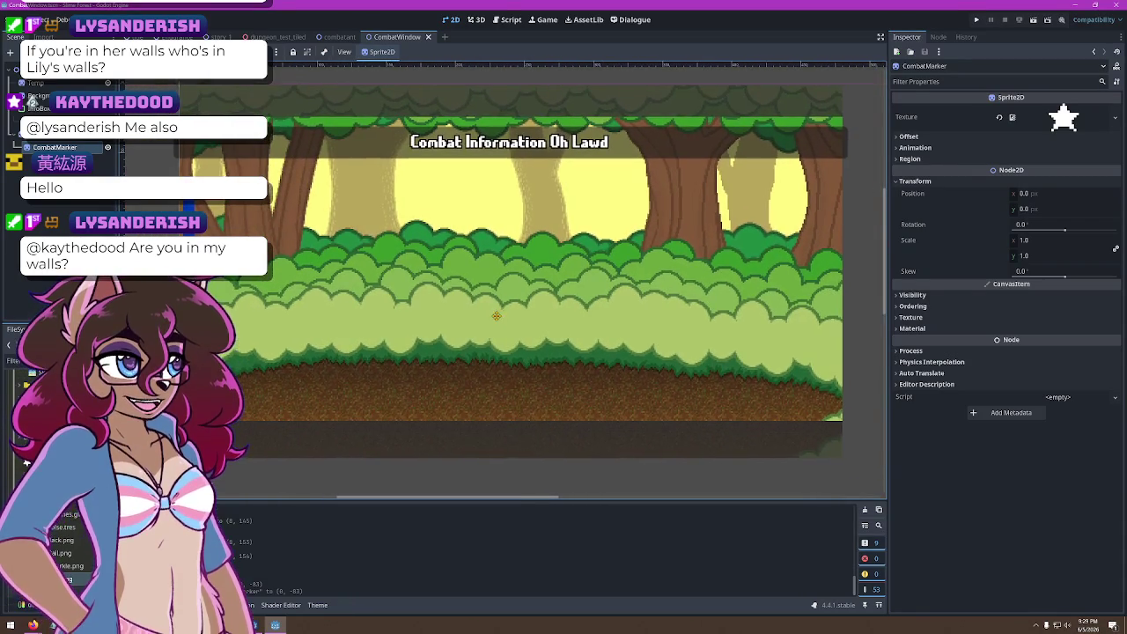
left_click_drag(502, 322, 514, 340)
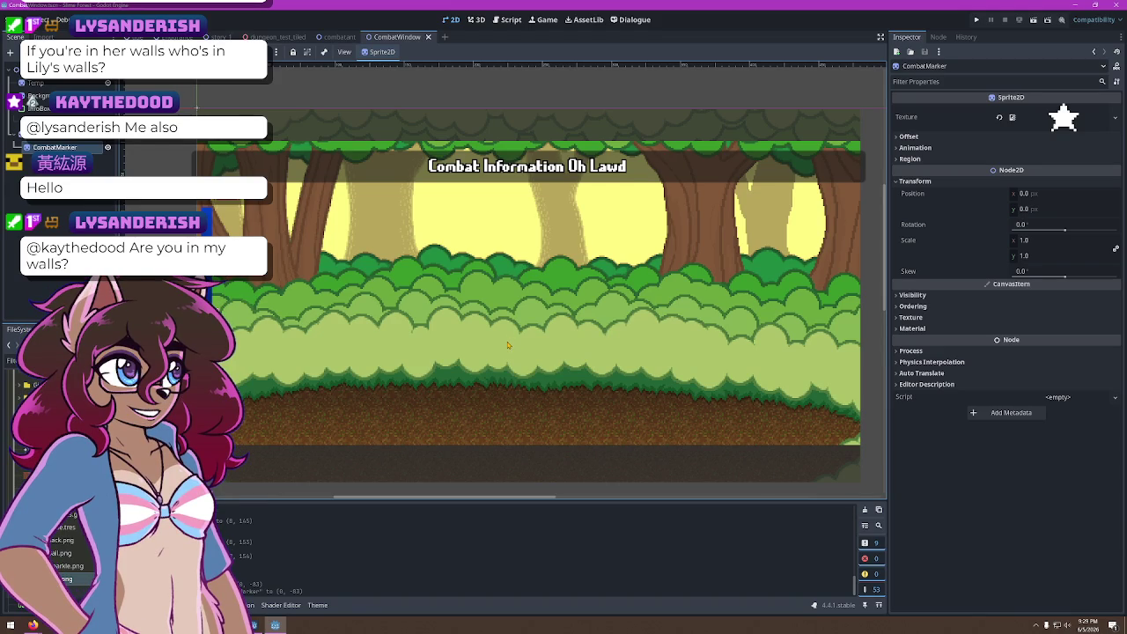
left_click(211, 231)
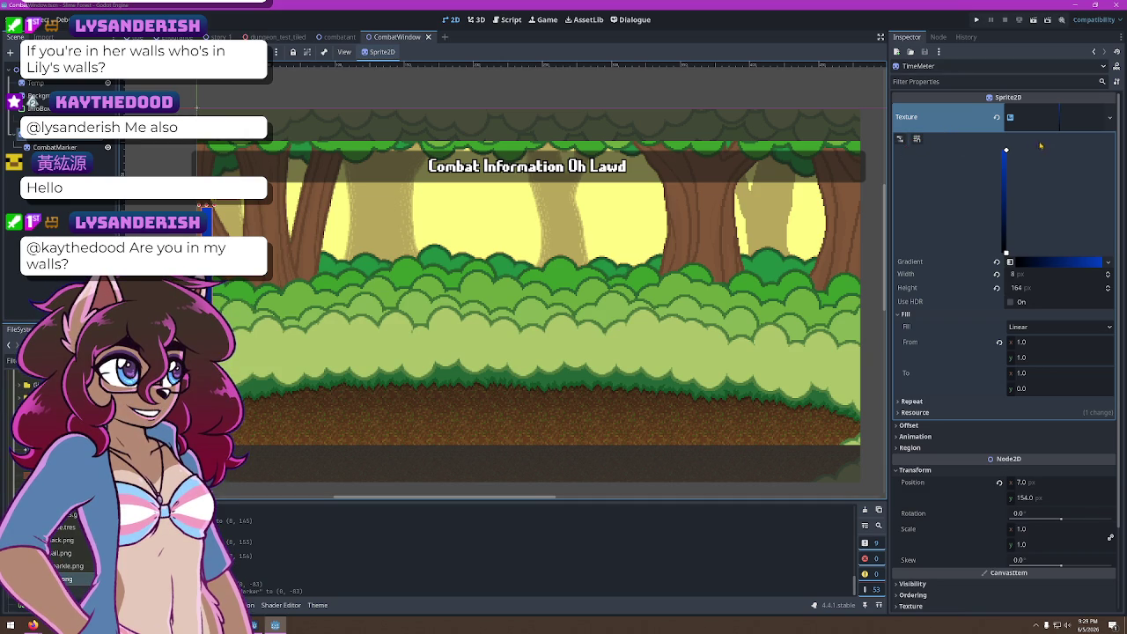
Lower the TimeMeter gradient Width from 8 to 7 px and deselect the node
left_click(1109, 277)
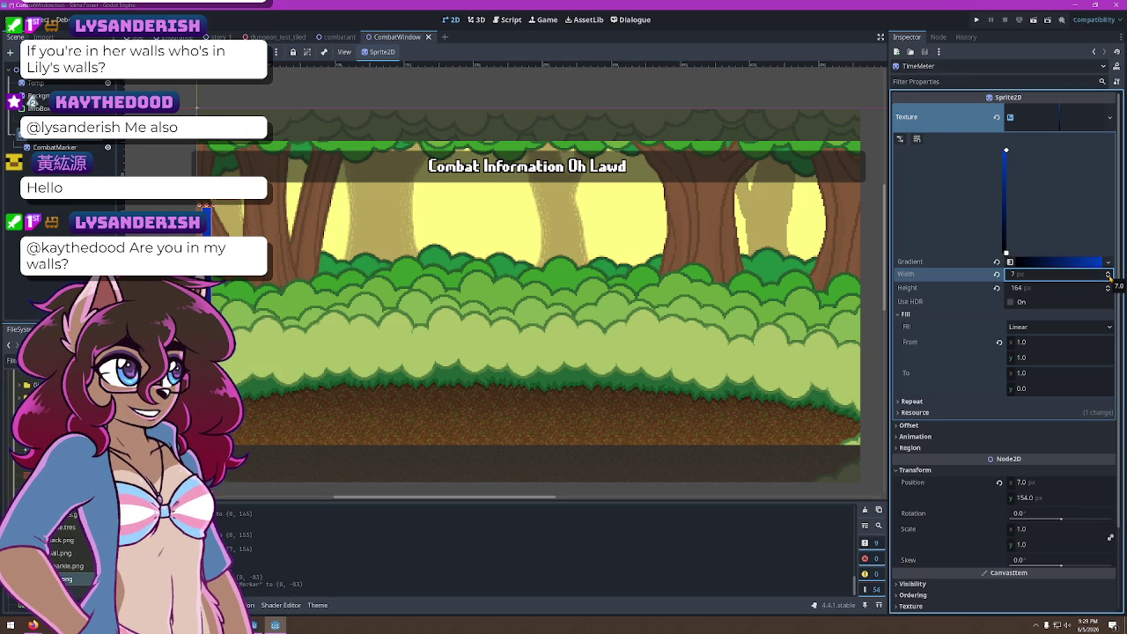
key("Escape")
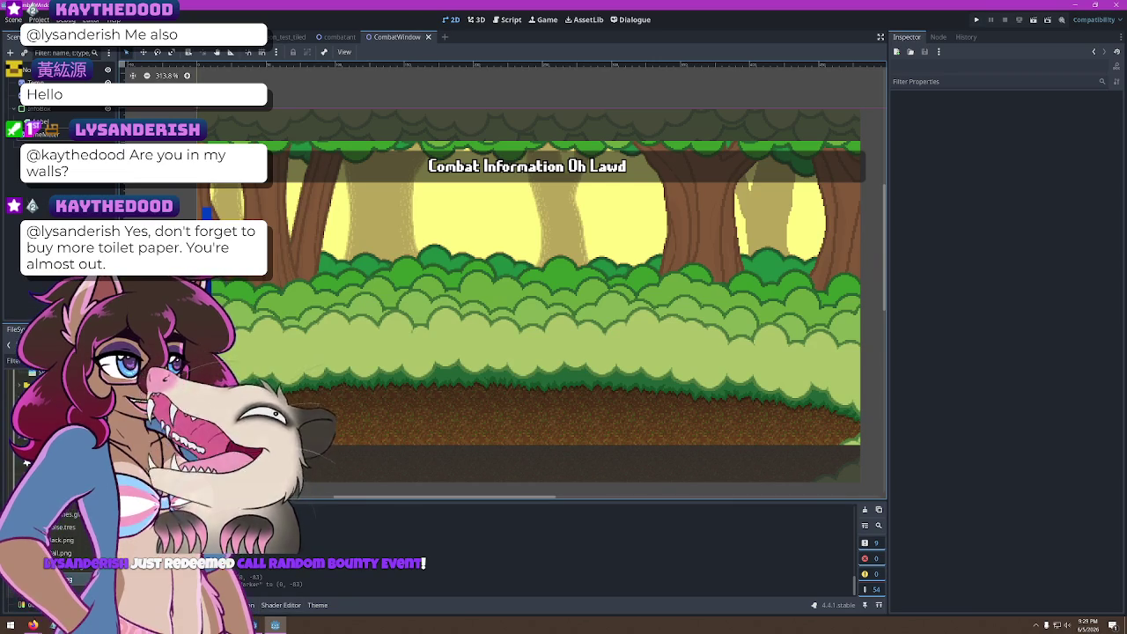
key("alt+Tab")
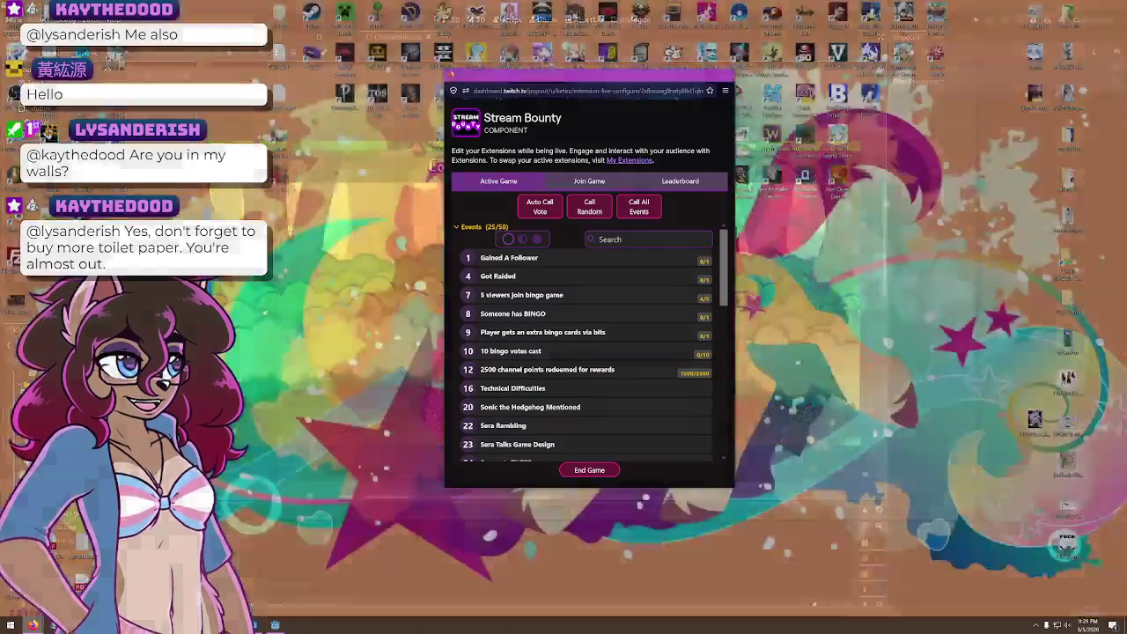
Join the bingo game and mark cells 25, 53, 15, 50, 38, 5, 13 and 54
left_click(589, 180)
left_click(594, 452)
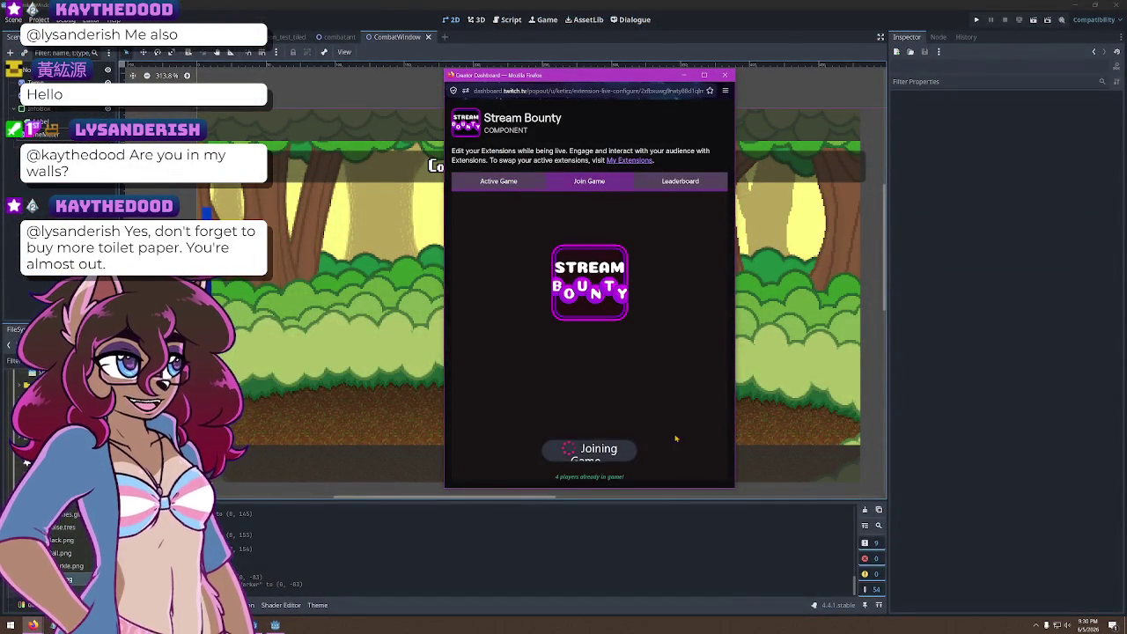
left_click(551, 246)
left_click(570, 247)
left_click(589, 247)
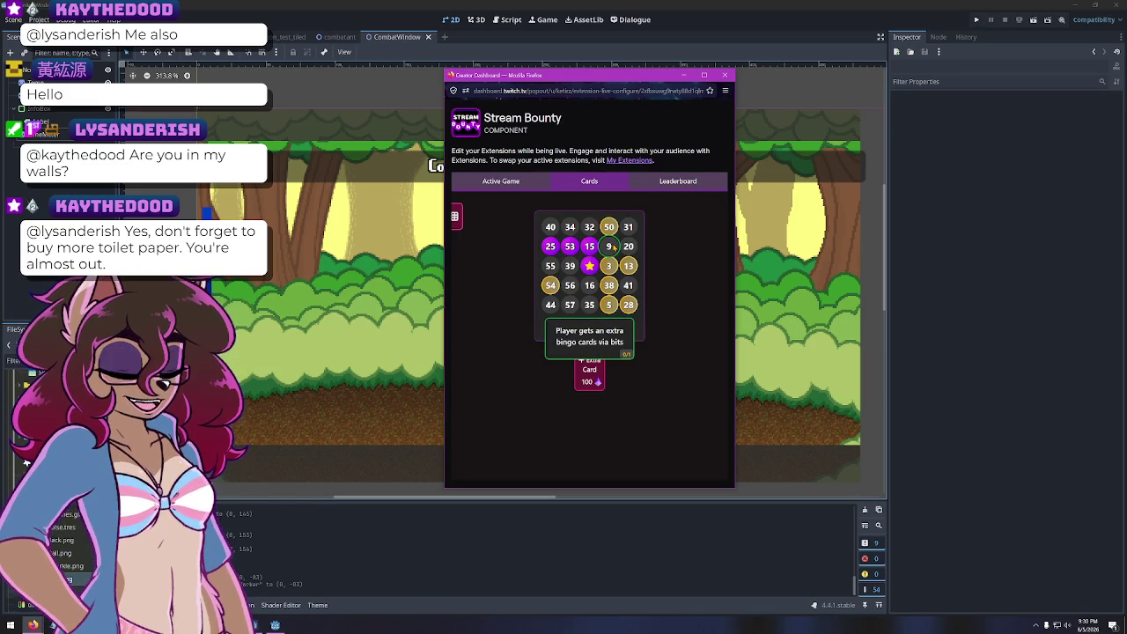
left_click(609, 227)
left_click(608, 285)
left_click(609, 304)
left_click(628, 265)
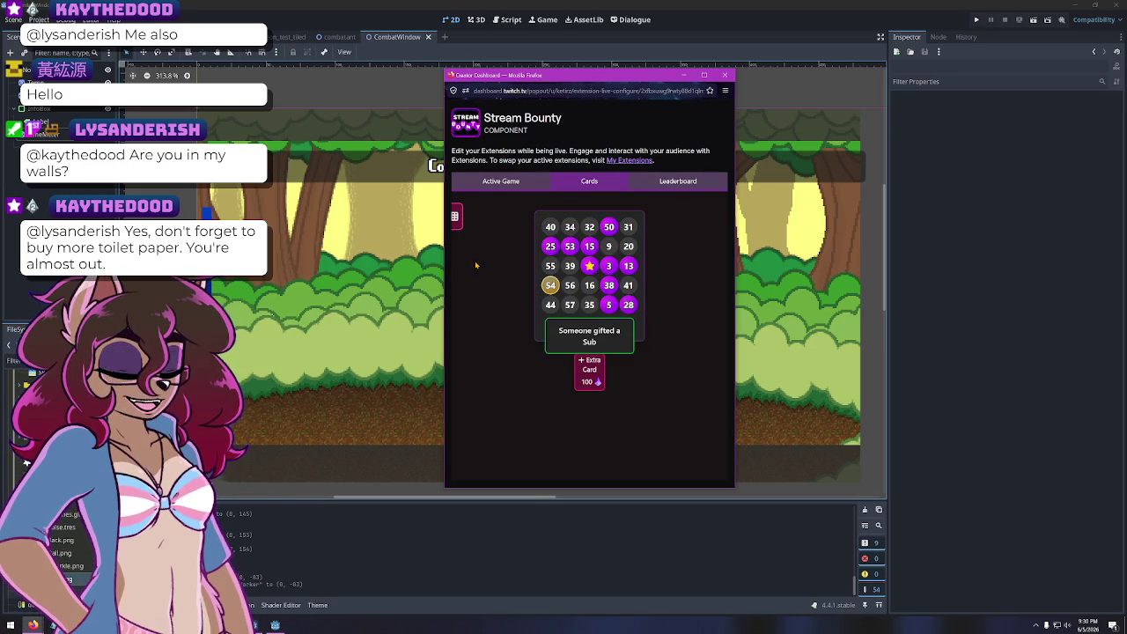
left_click(551, 285)
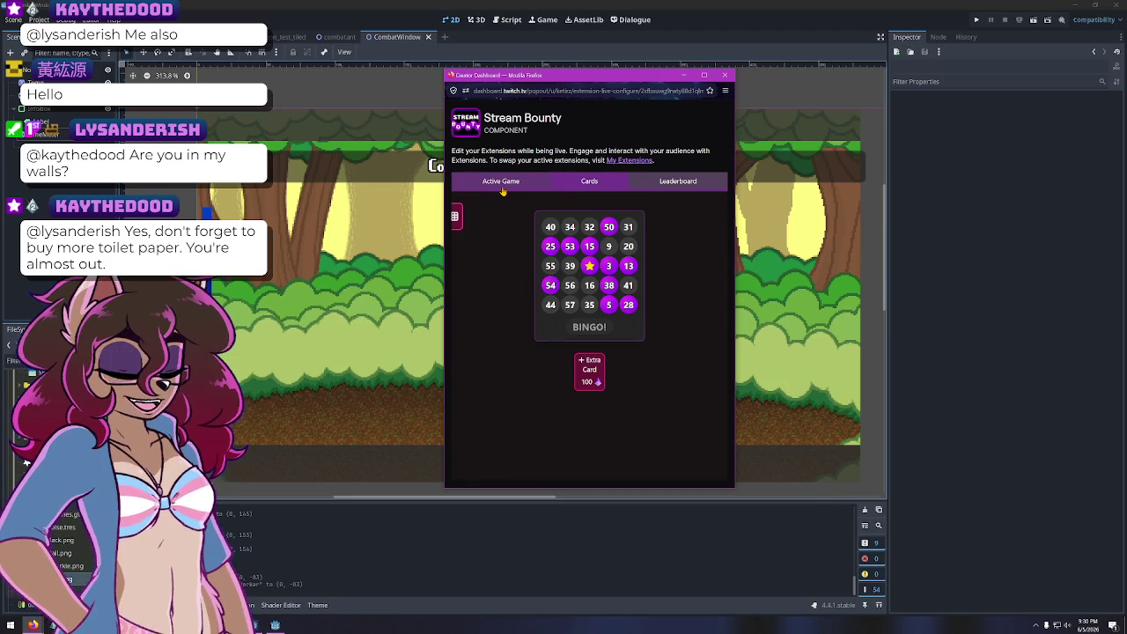
Call all remaining events and end the bingo game
left_click(501, 182)
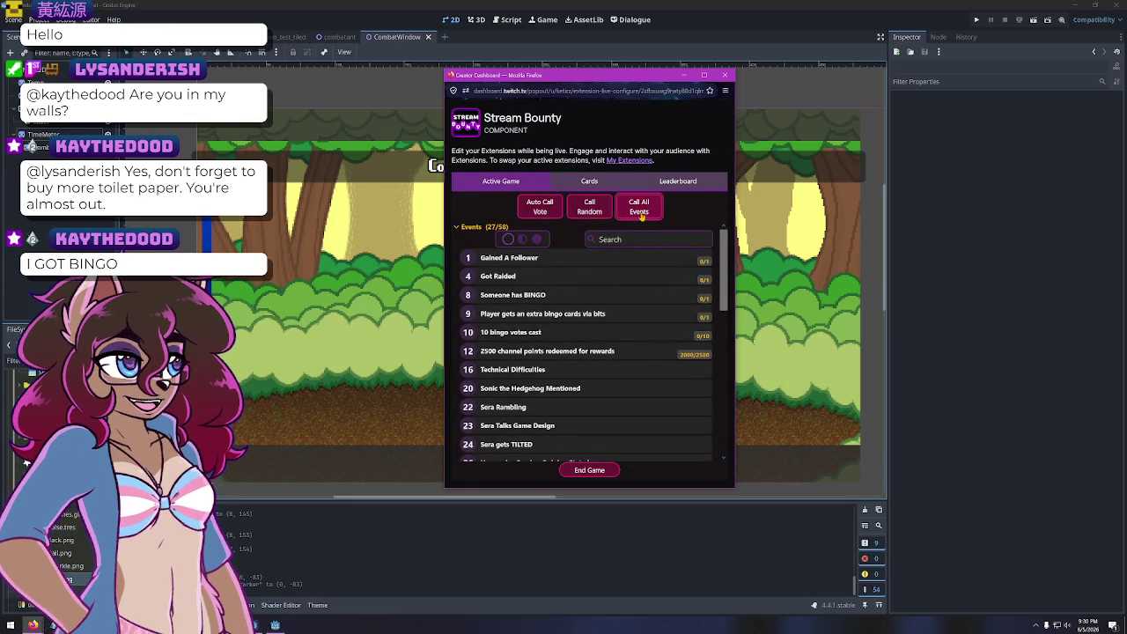
left_click(638, 206)
left_click(588, 342)
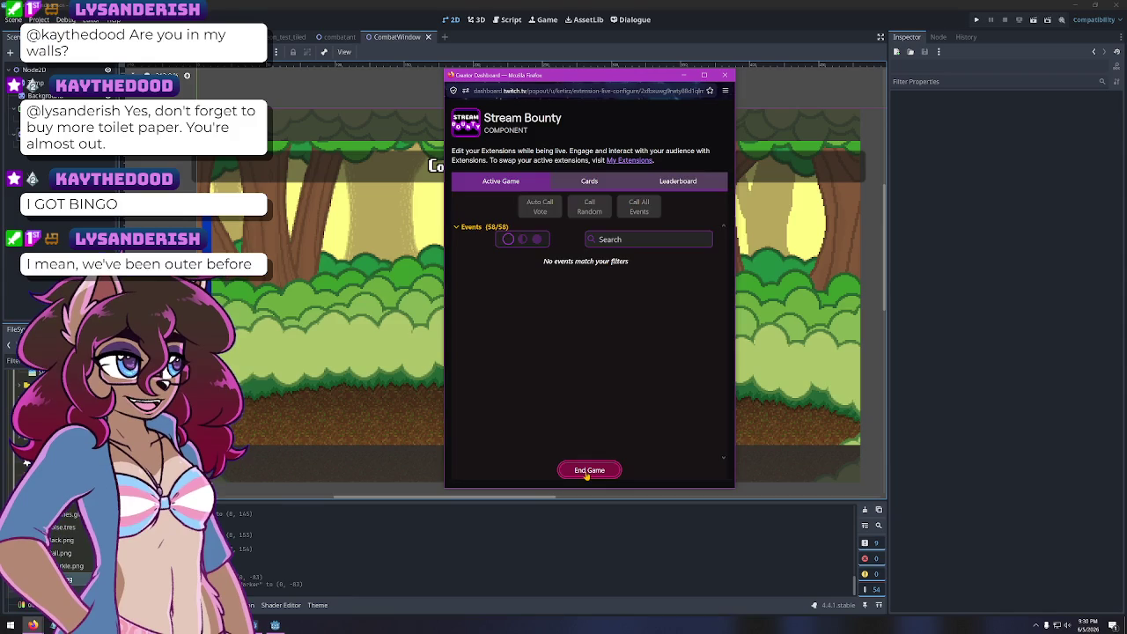
left_click(589, 470)
left_click(590, 342)
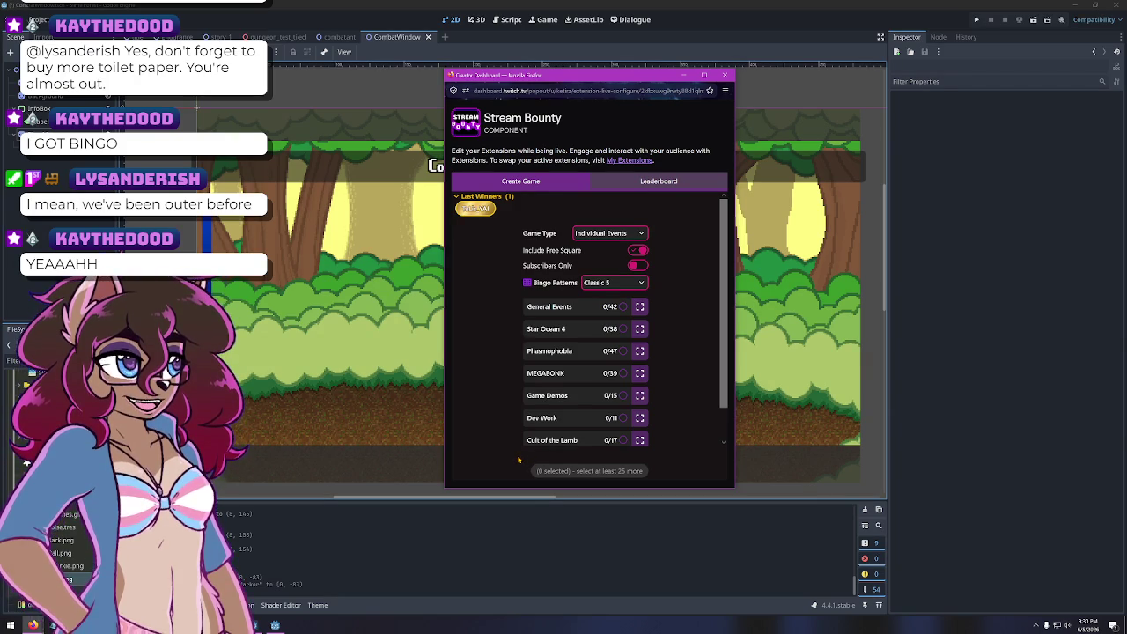
Select all 42 General Events for the new bingo game
left_click(582, 307)
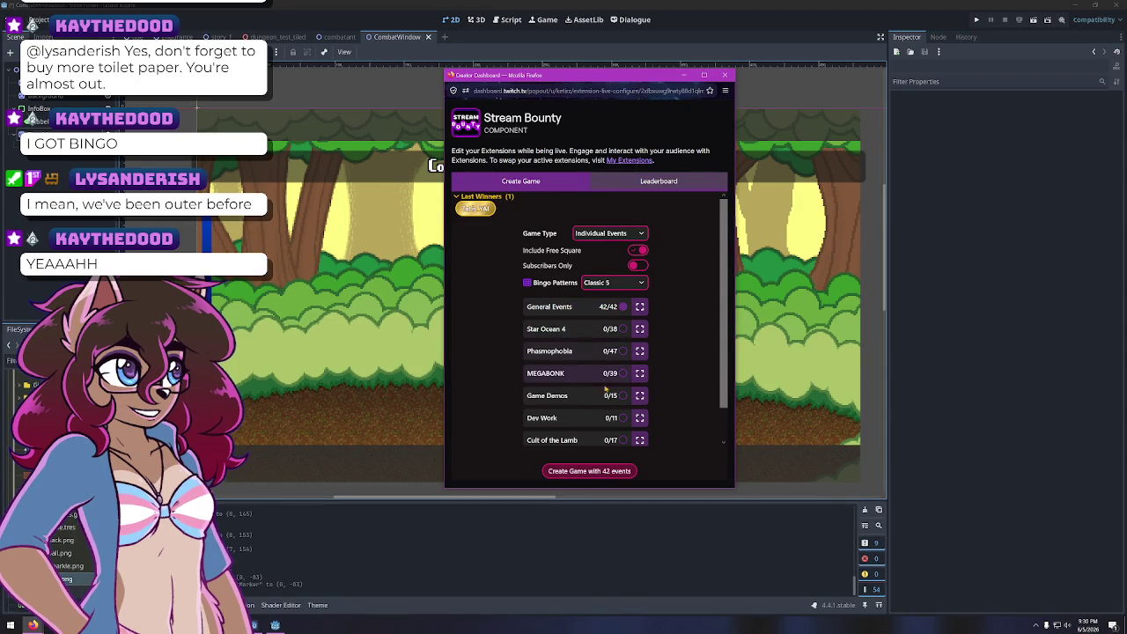
scroll(589, 408, "down", 1)
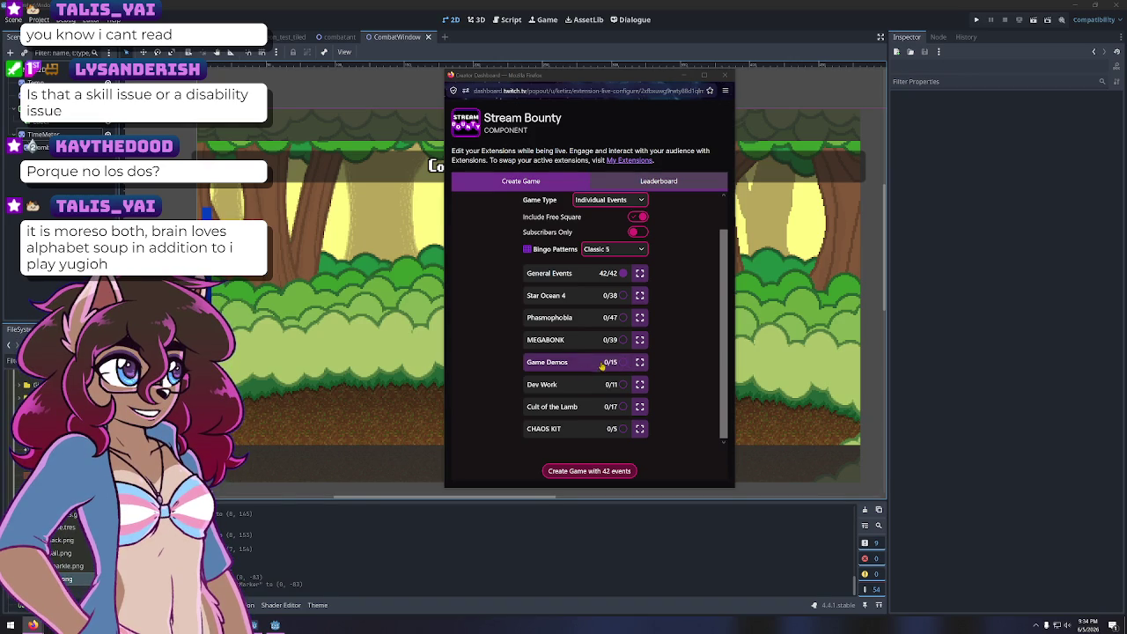
Add the Dev Work and CHAOS KIT events and create the game with 58 events
left_click(621, 386)
left_click(618, 430)
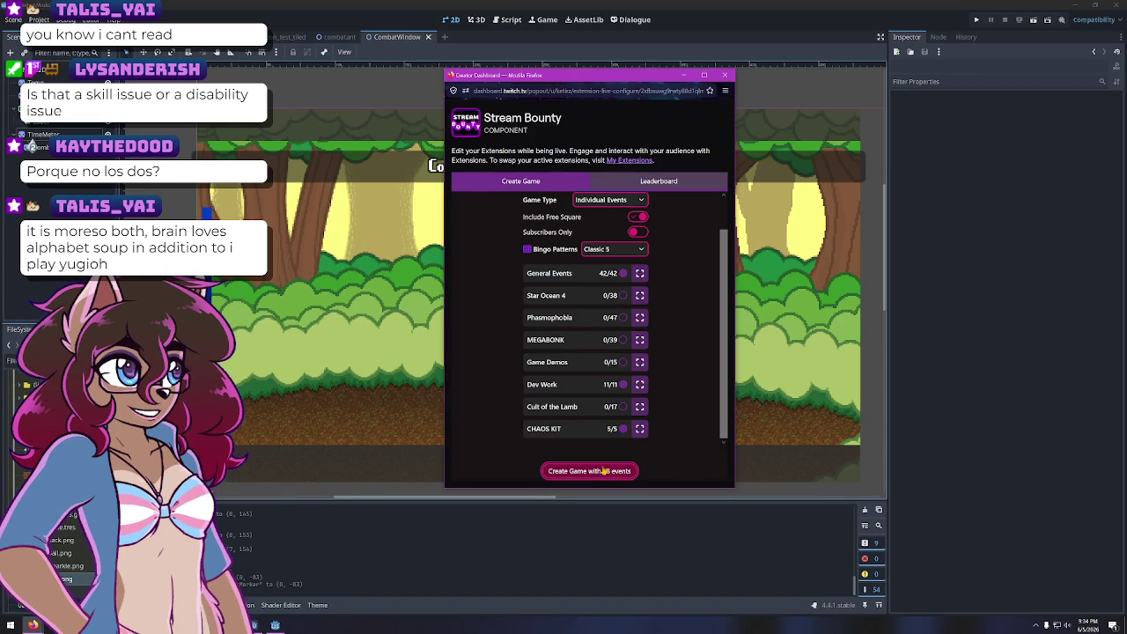
left_click(574, 474)
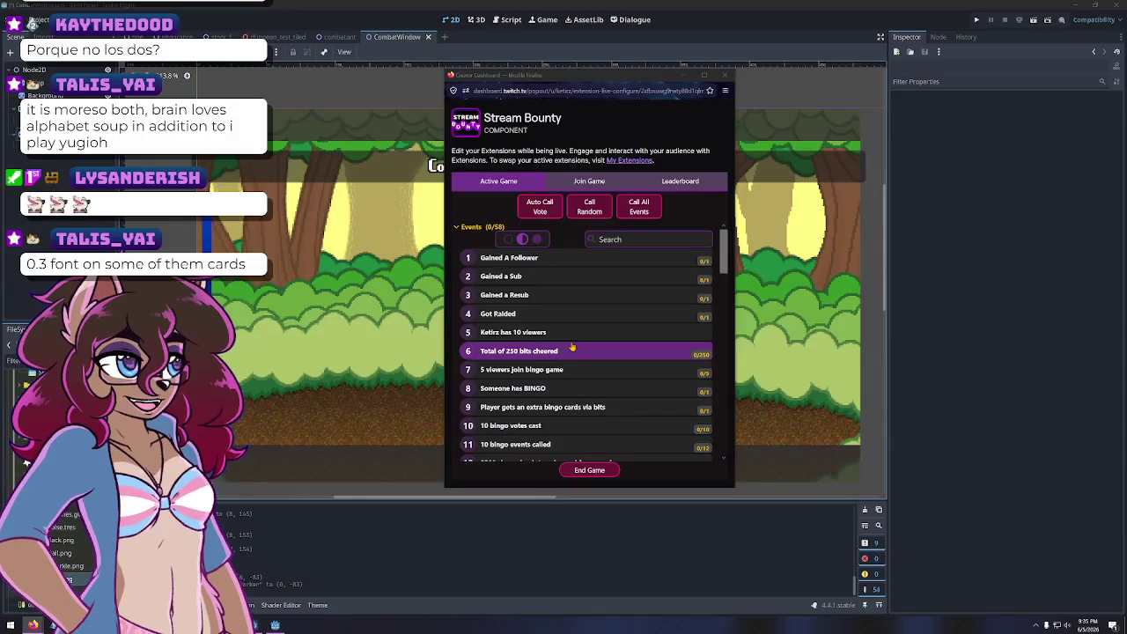
Call the Impromptu AFK, game-design talk and event 27 bingo events
scroll(564, 361, "down", 3)
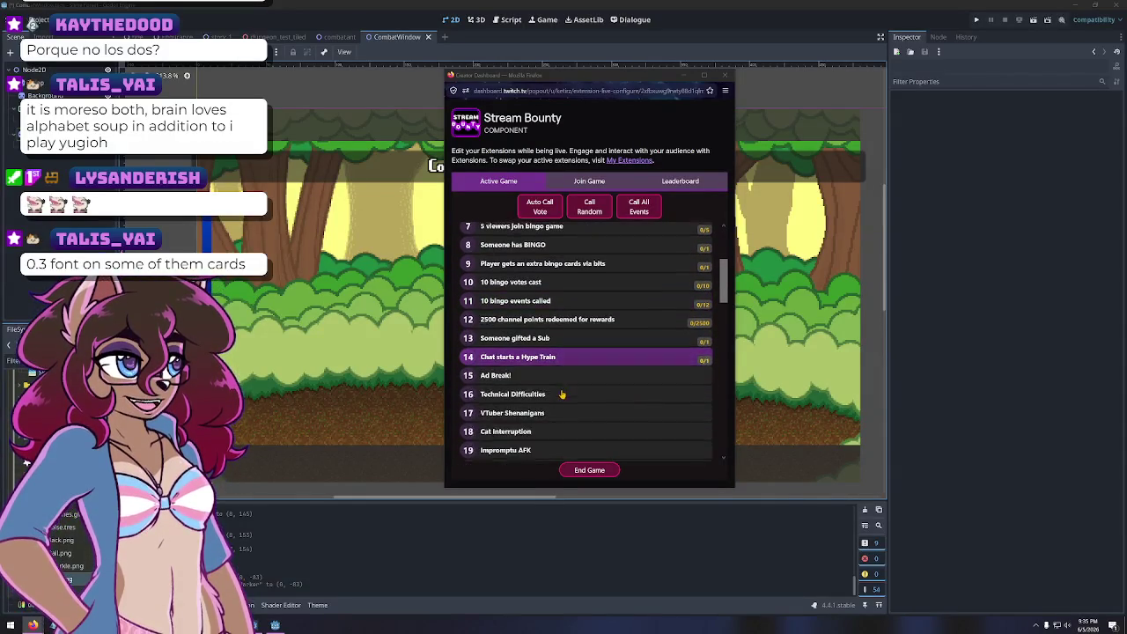
scroll(564, 370, "down", 2)
scroll(559, 351, "down", 1)
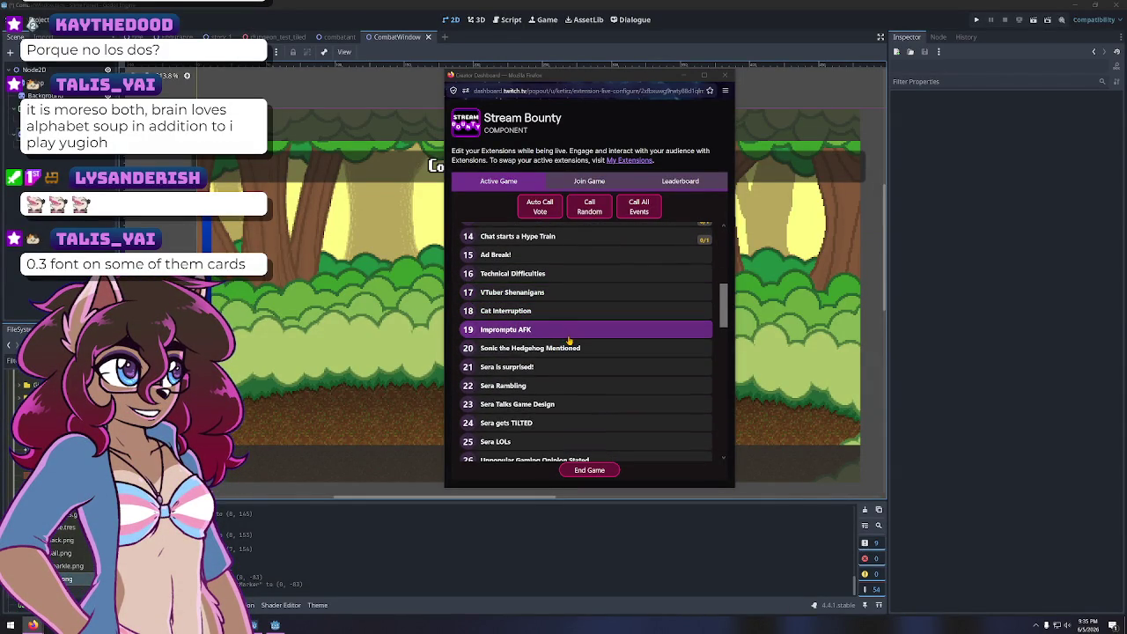
left_click(569, 331)
left_click(589, 336)
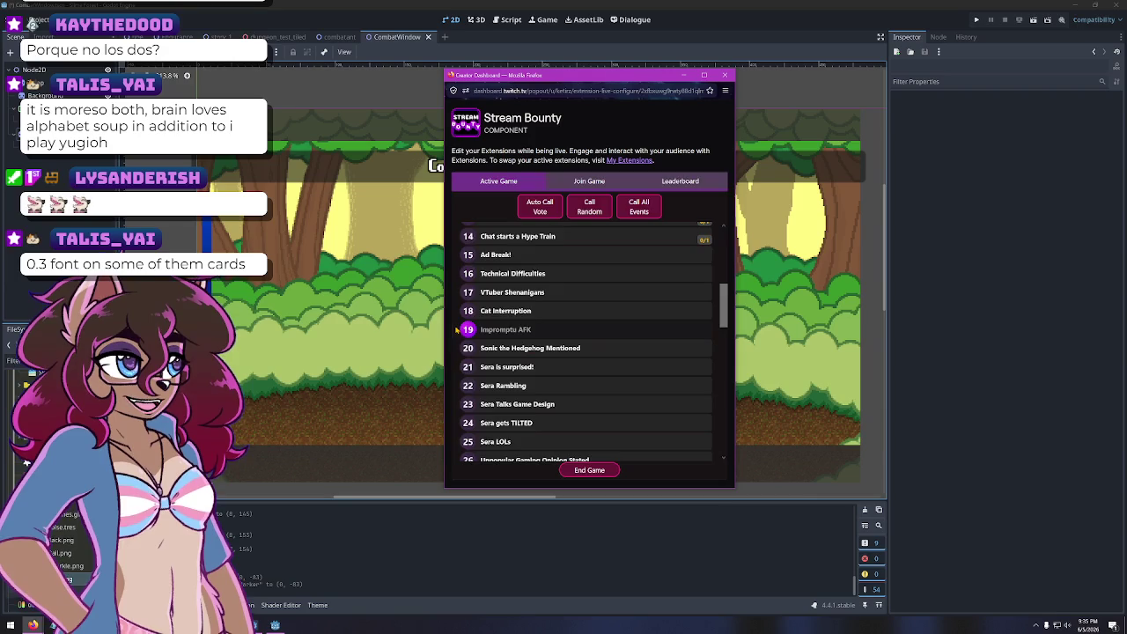
scroll(528, 362, "down", 1)
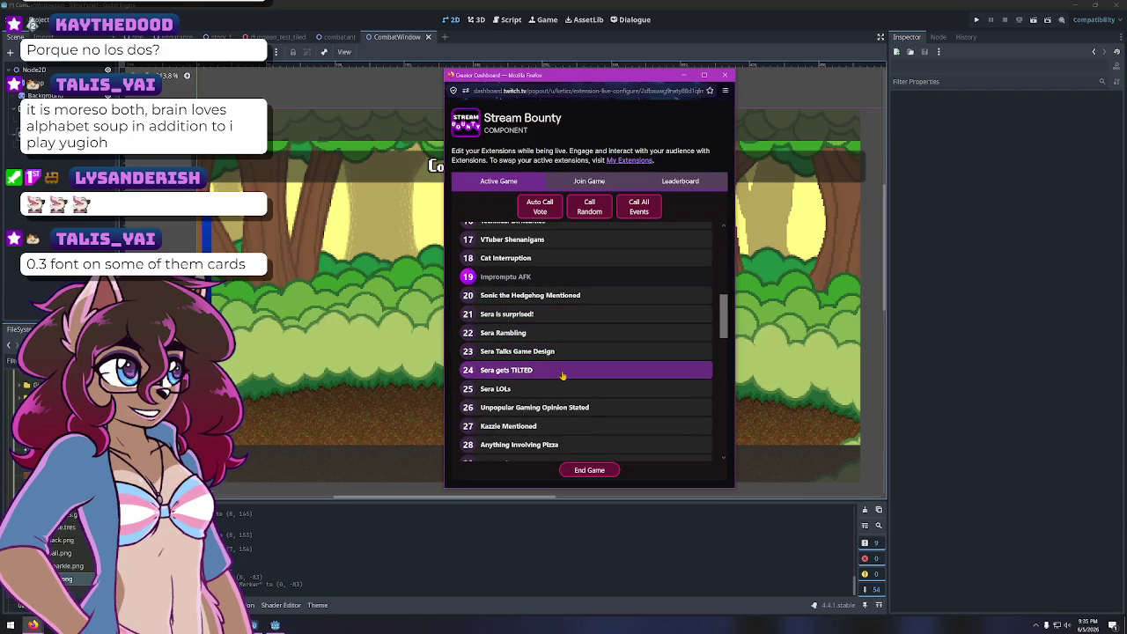
left_click(554, 351)
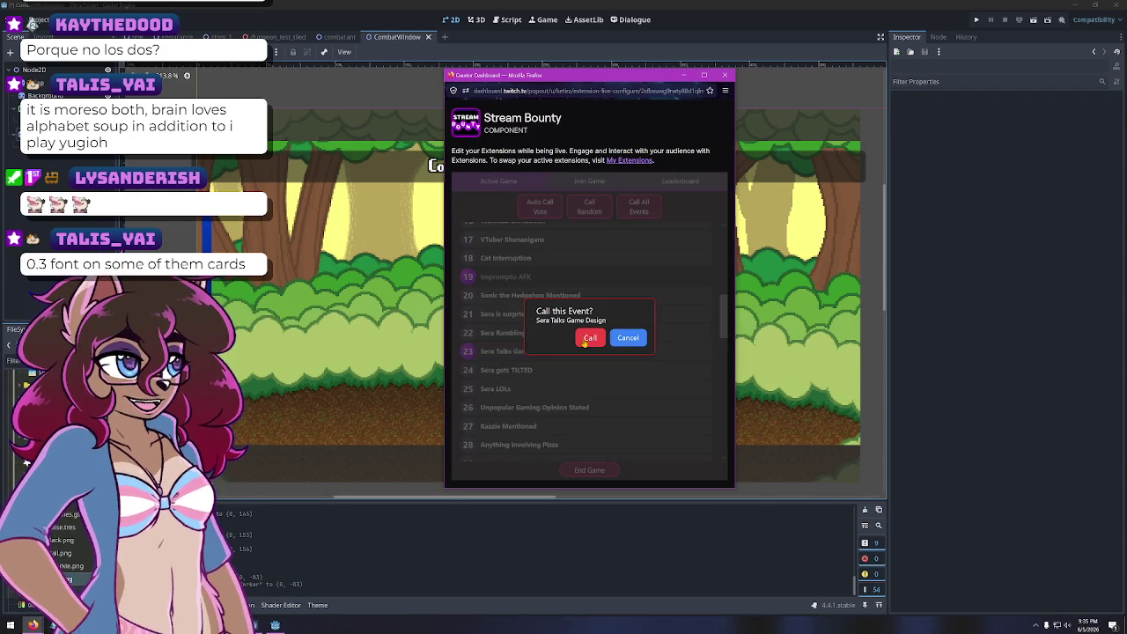
left_click(586, 339)
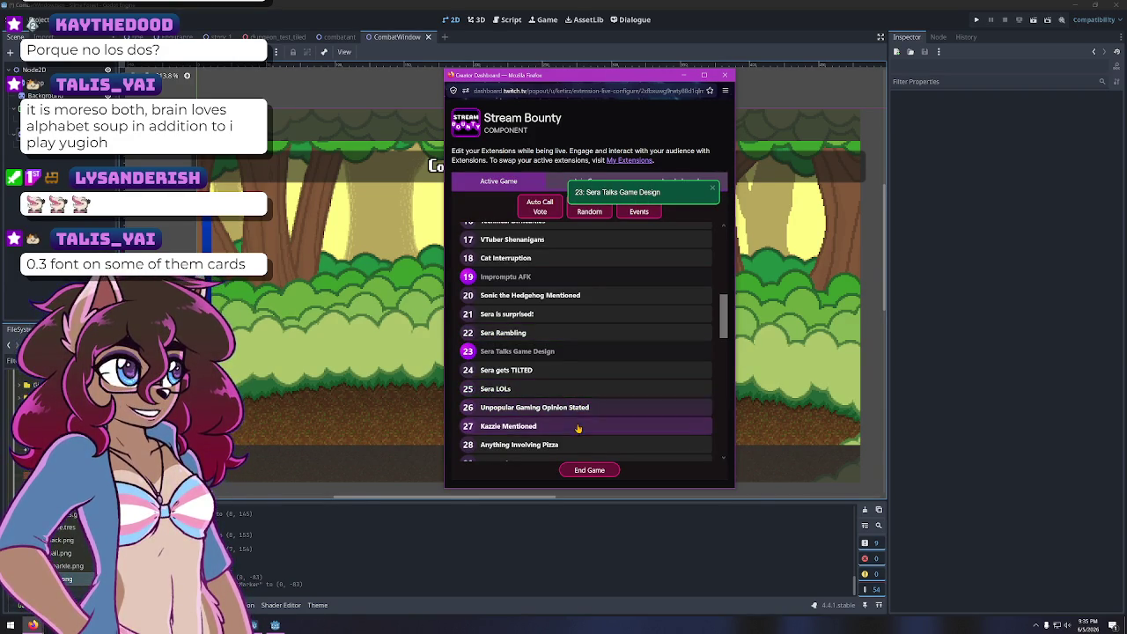
scroll(568, 414, "down", 1)
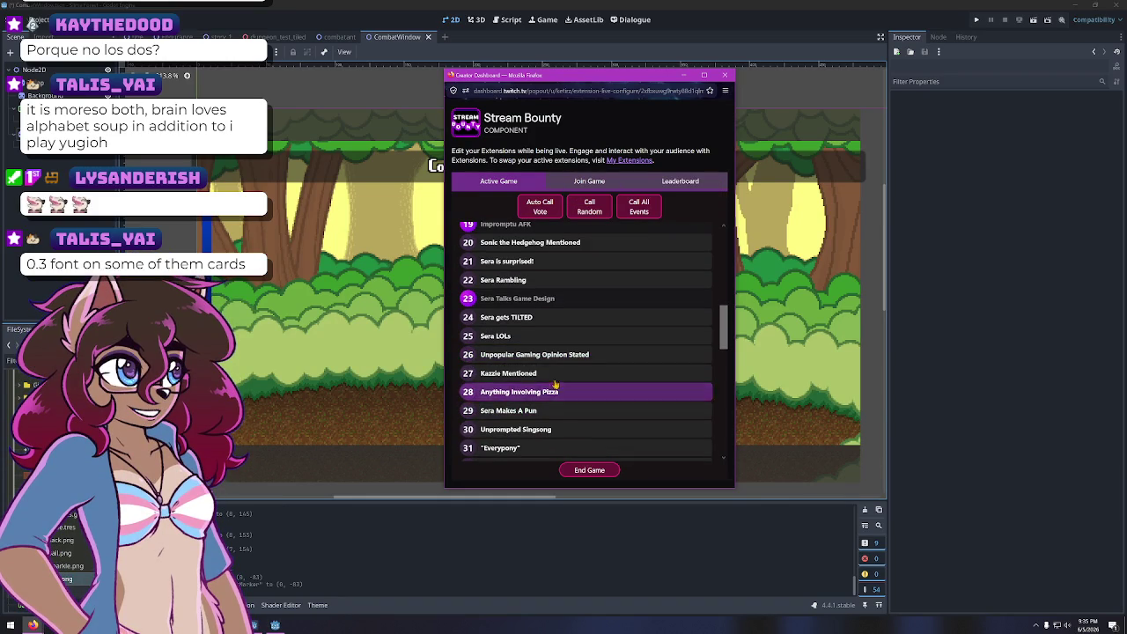
left_click(555, 373)
left_click(589, 335)
Call the GODOT Open and Coding! events, then return to the Godot editor
scroll(534, 376, "down", 1)
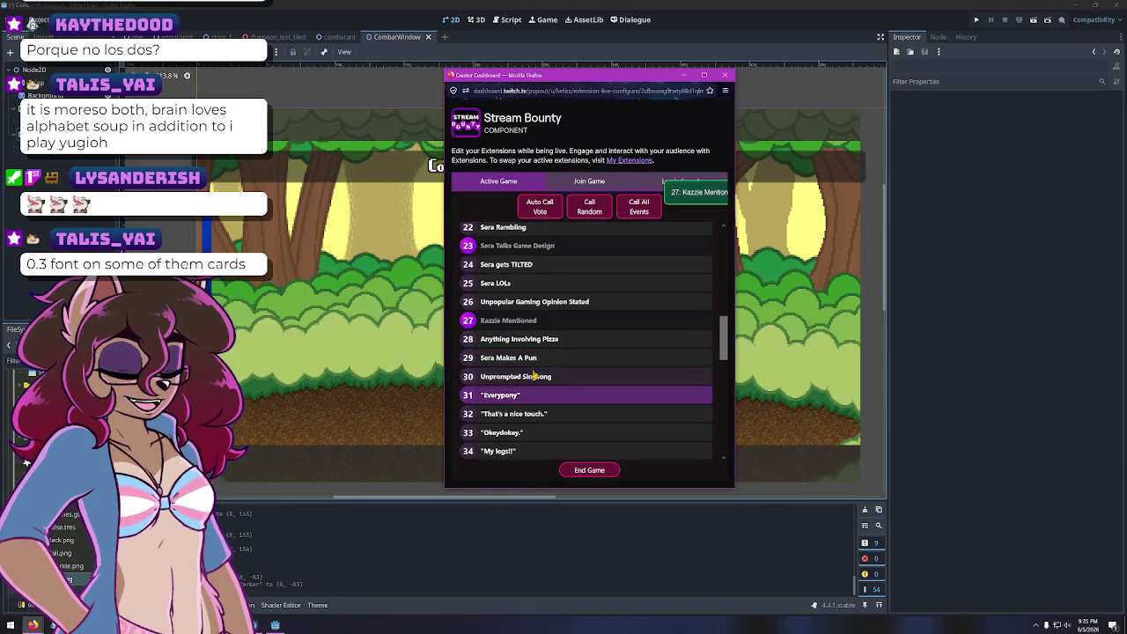
scroll(563, 335, "down", 1)
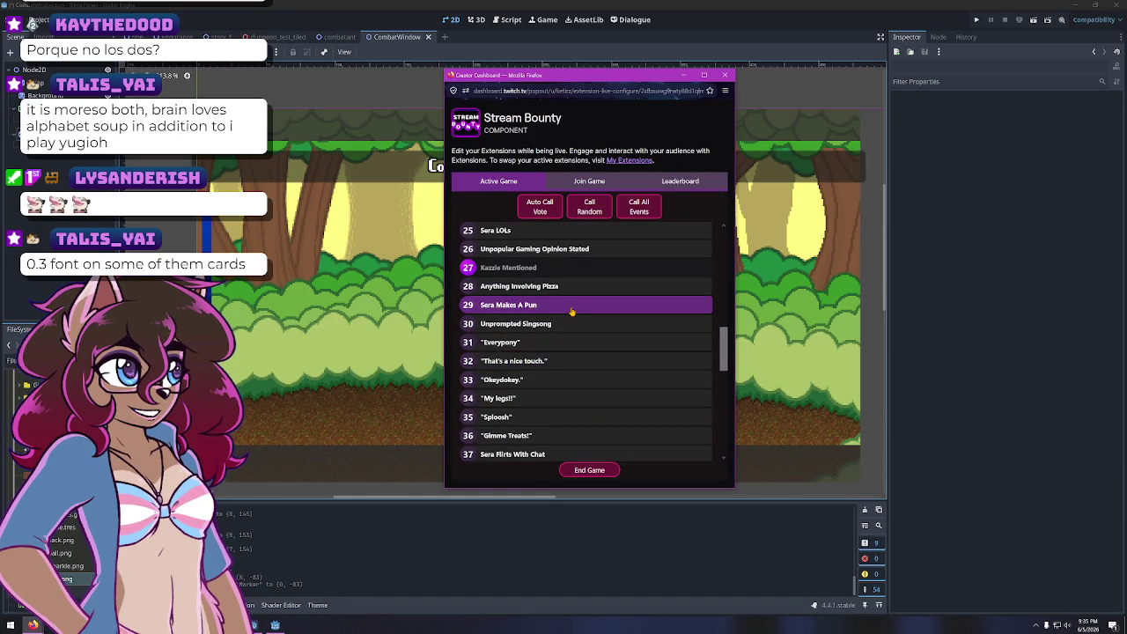
scroll(572, 405, "down", 2)
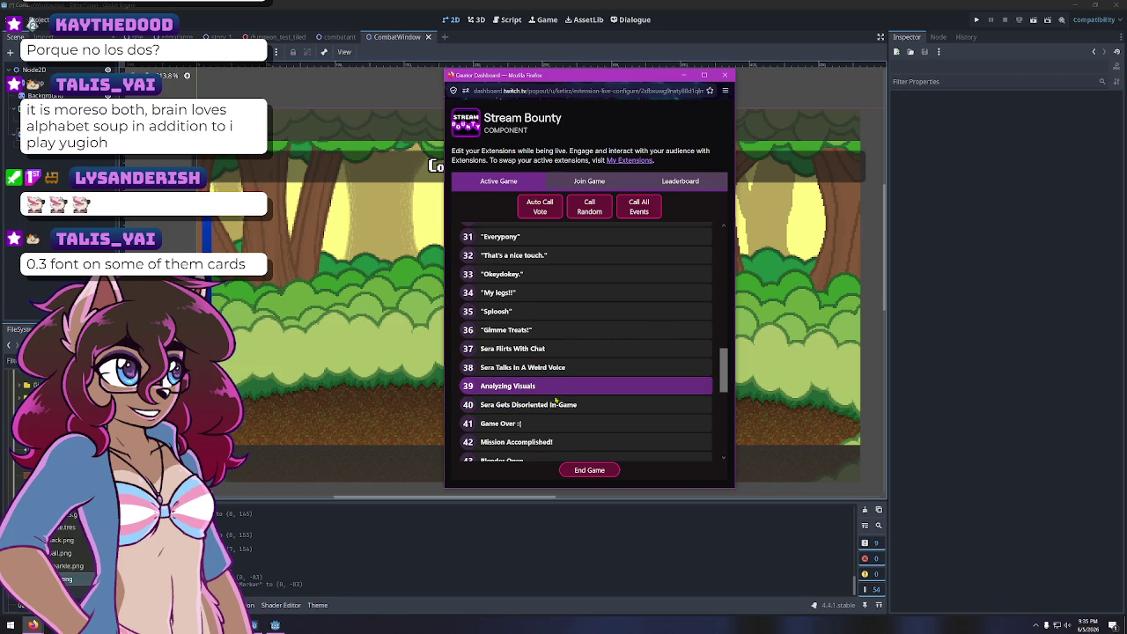
scroll(551, 410, "down", 1)
scroll(539, 400, "down", 1)
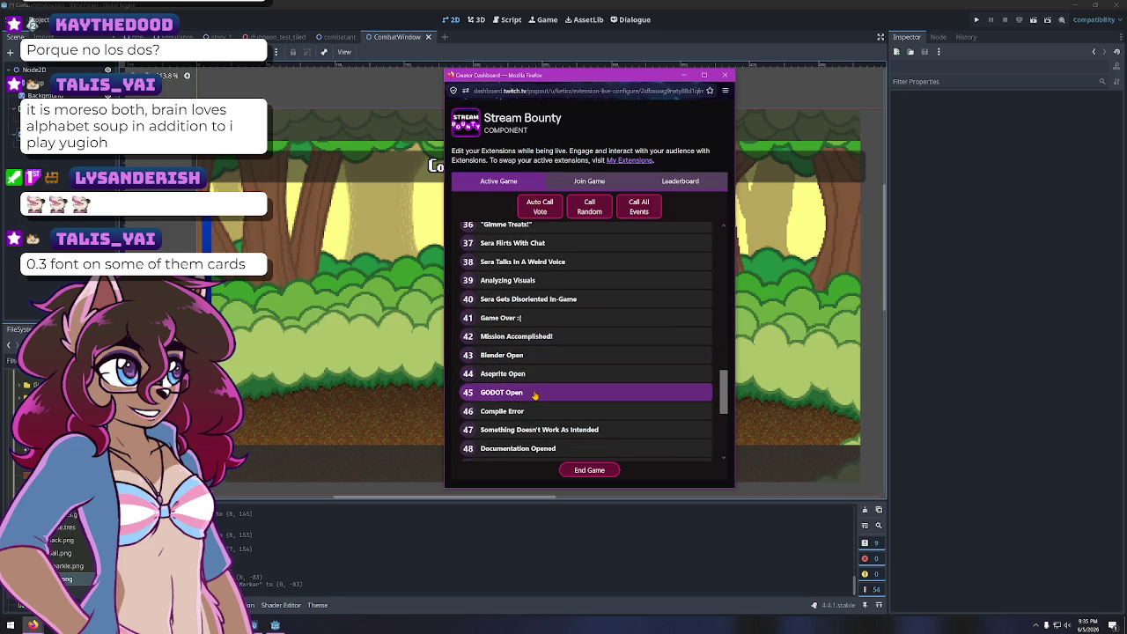
left_click(529, 396)
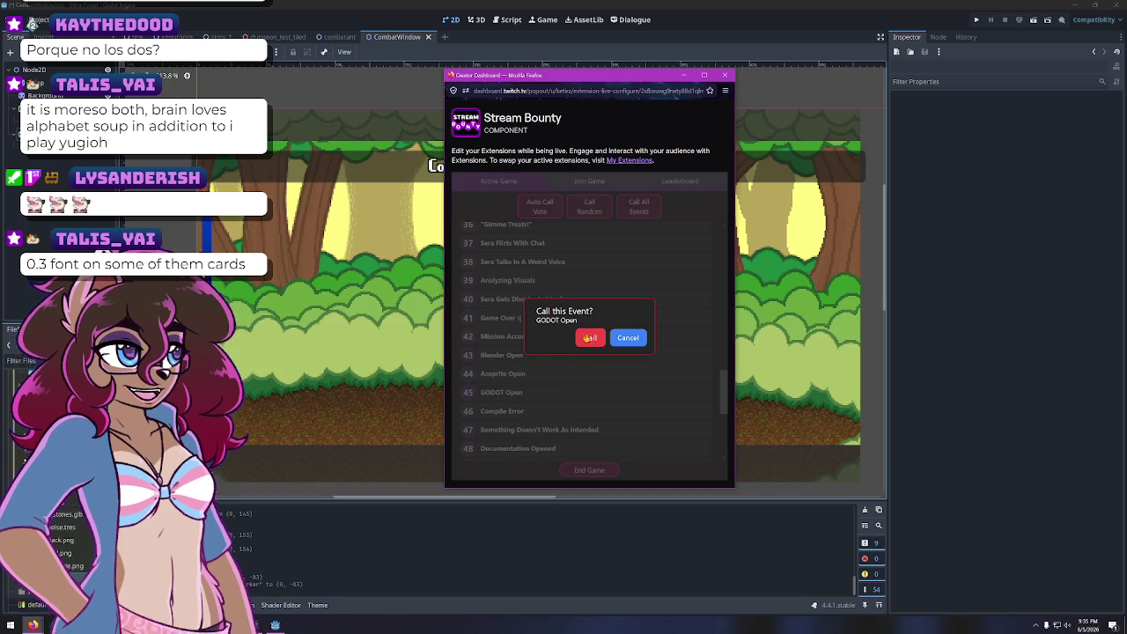
left_click(587, 337)
scroll(568, 375, "down", 2)
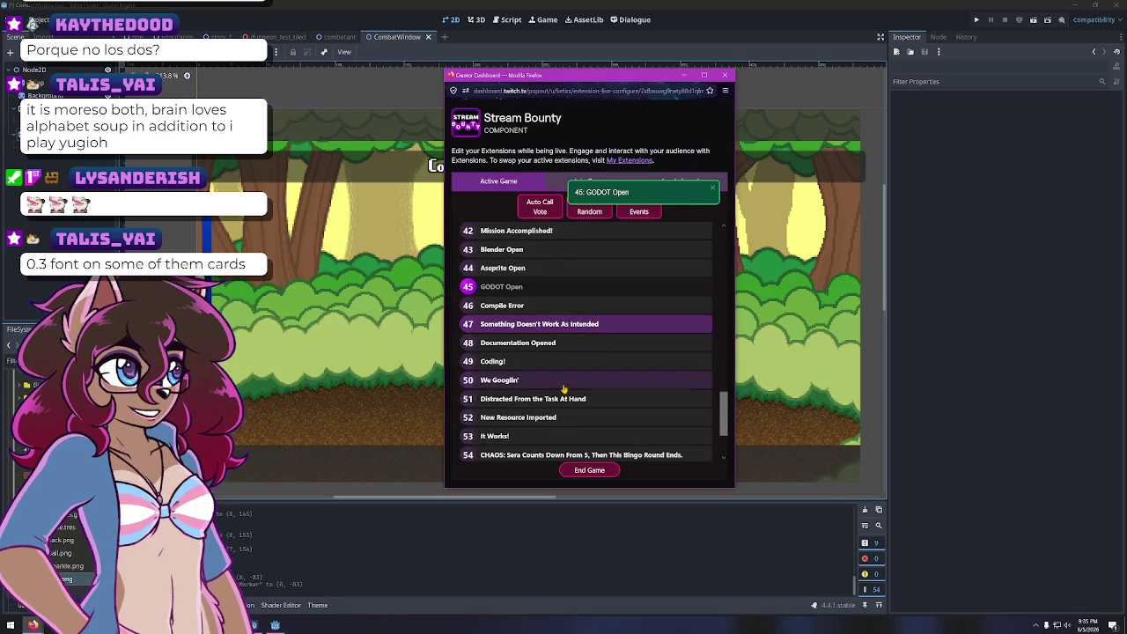
scroll(560, 354, "down", 1)
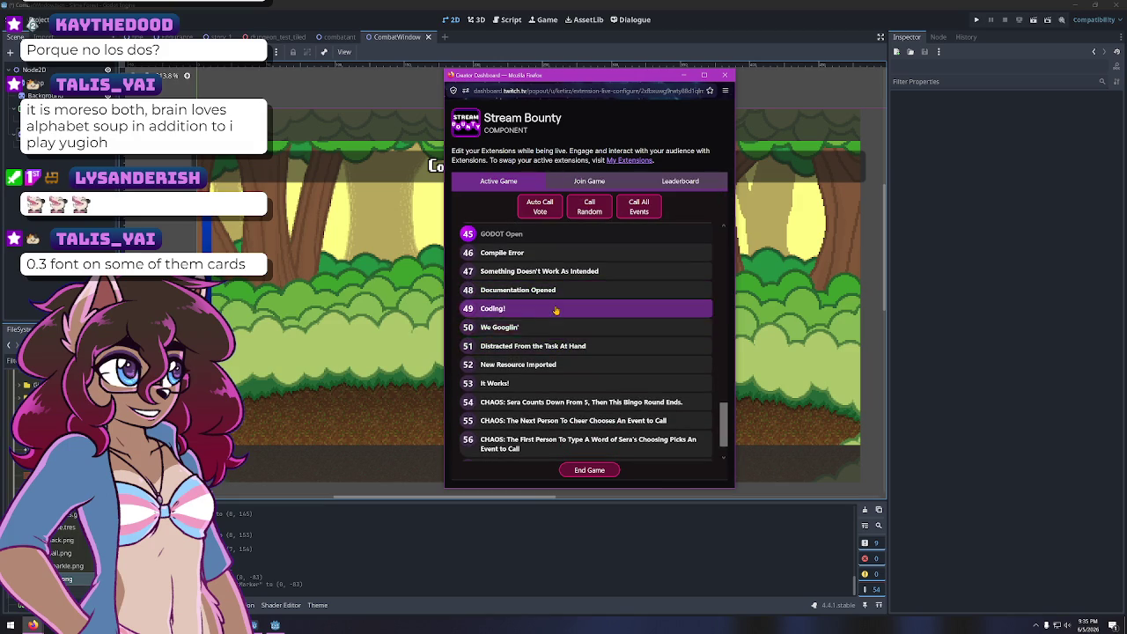
left_click(554, 308)
left_click(588, 334)
scroll(535, 397, "down", 1)
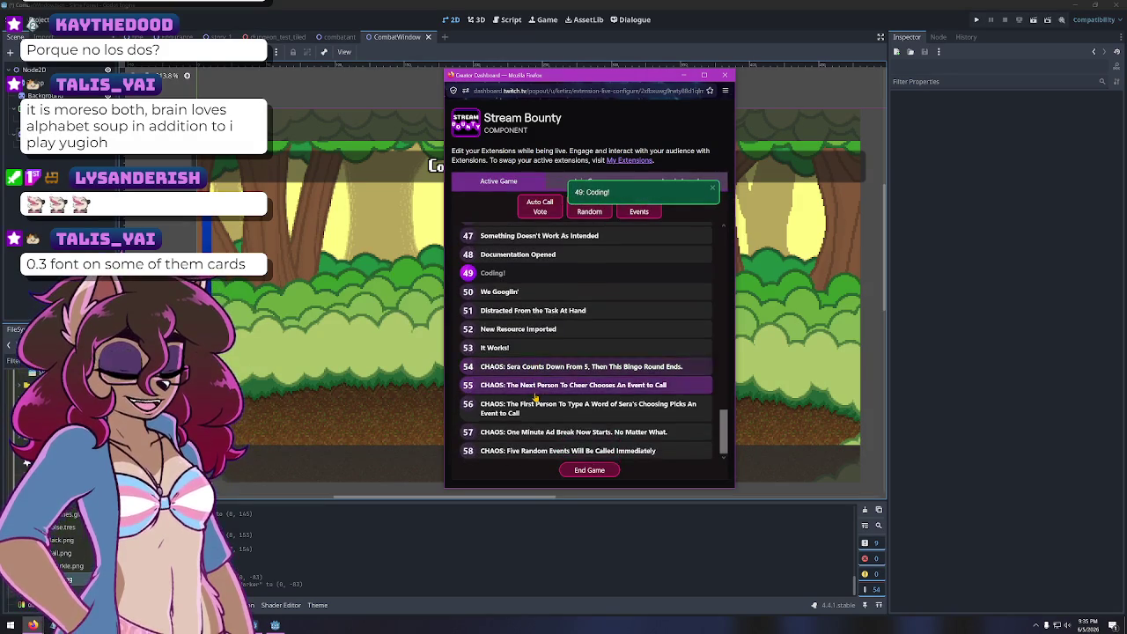
left_click(801, 9)
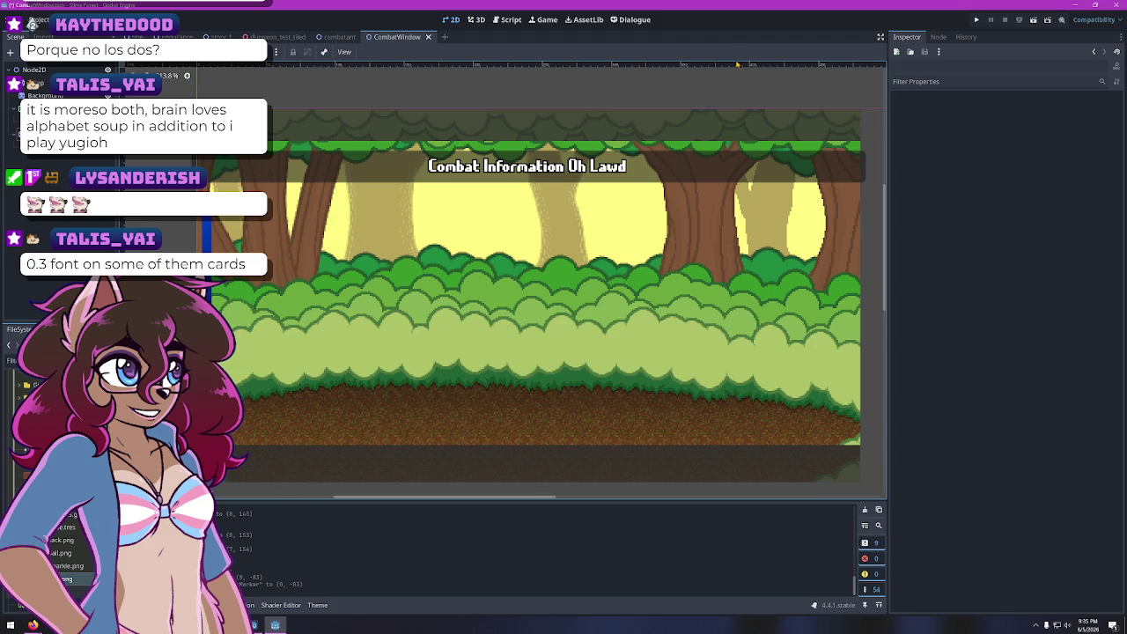
Select the CombatMarker node and start saving it as a new scene with Ctrl+S
left_click(62, 132)
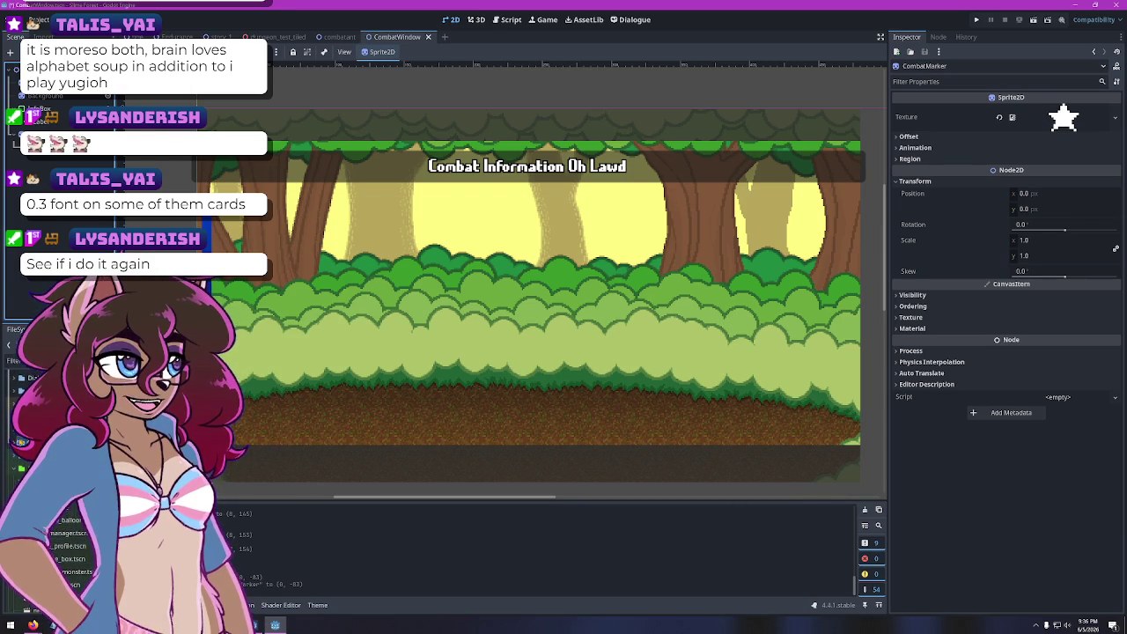
key("ctrl+s")
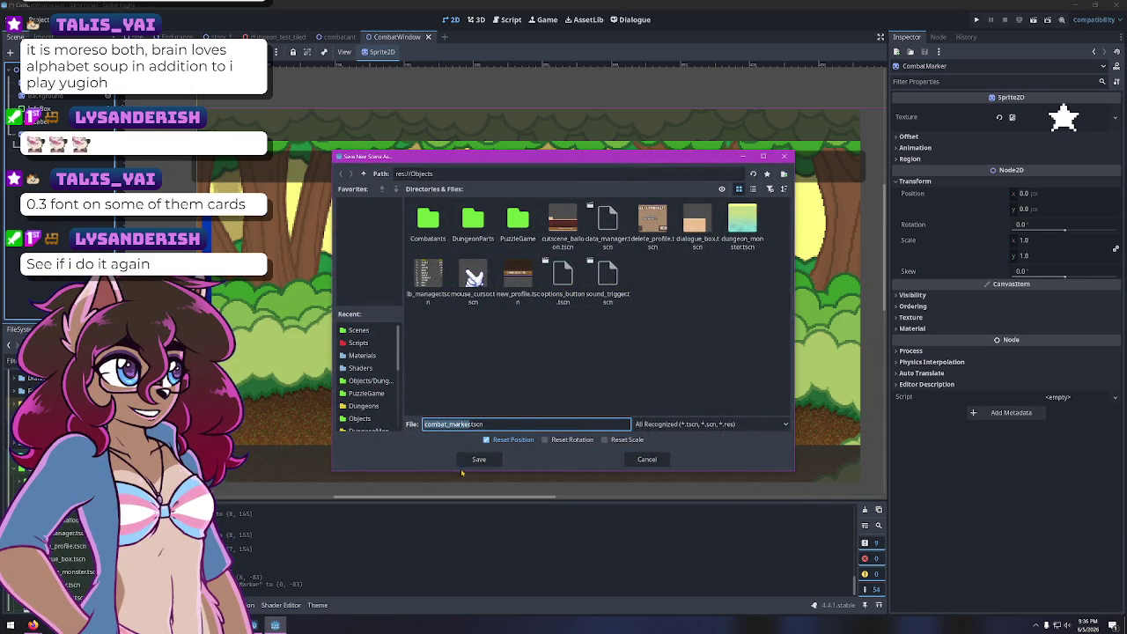
Save CombatMarker as combat_marker.tscn in res://Objects and close the new scene tab
left_click(471, 460)
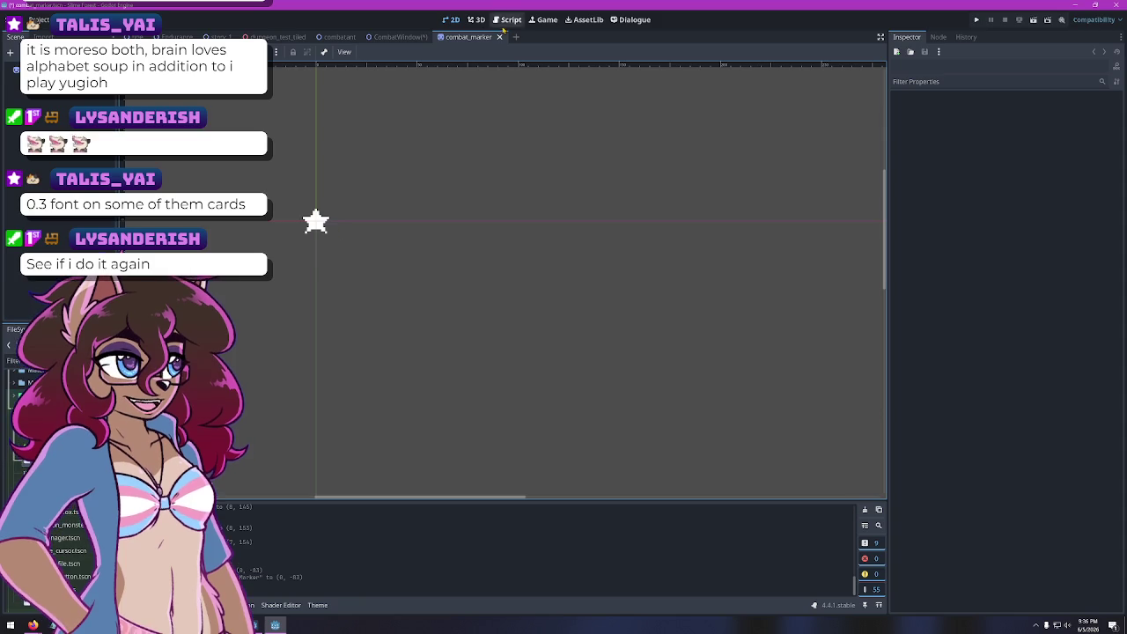
key("ctrl+w")
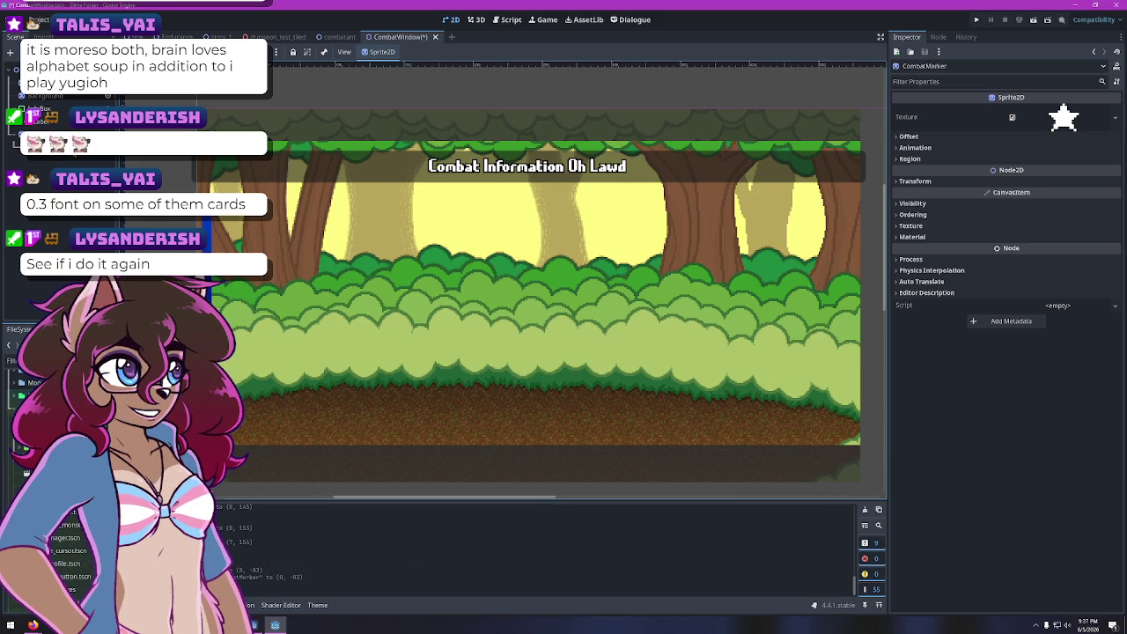
right_click(74, 147)
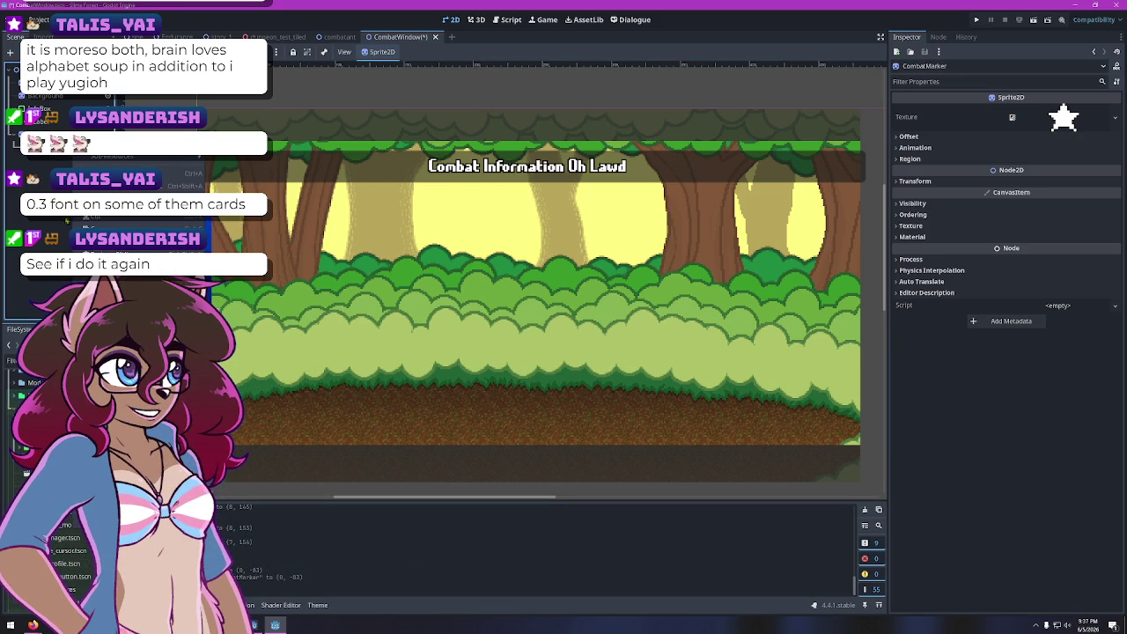
Delete the CombatMarker node from the CombatWindow scene and select the CombatWindow root
key("Escape")
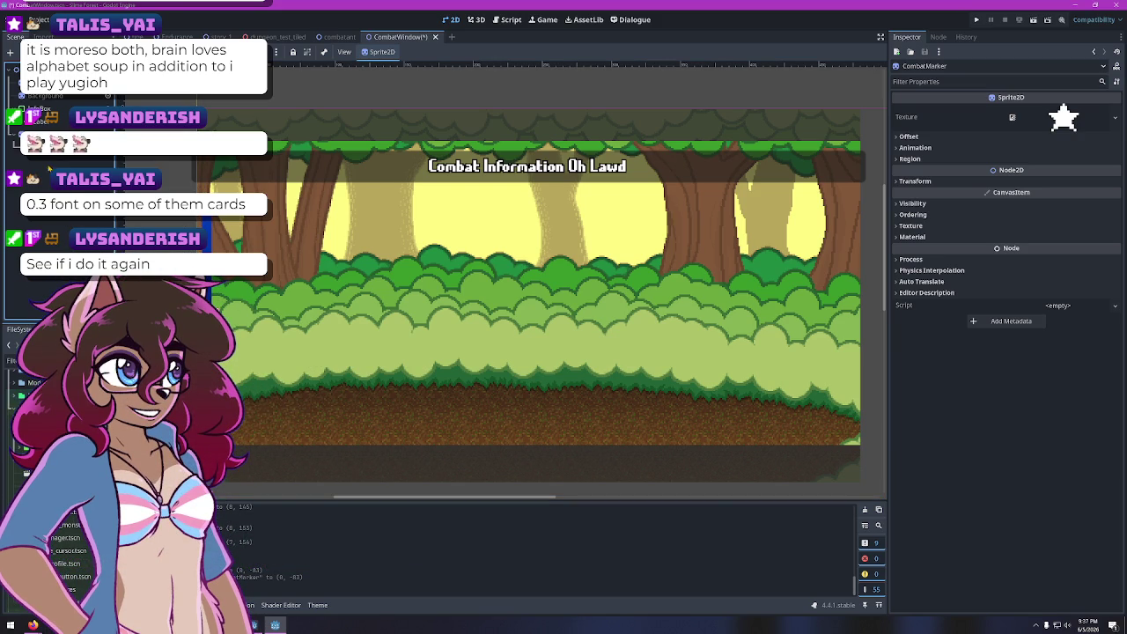
right_click(58, 153)
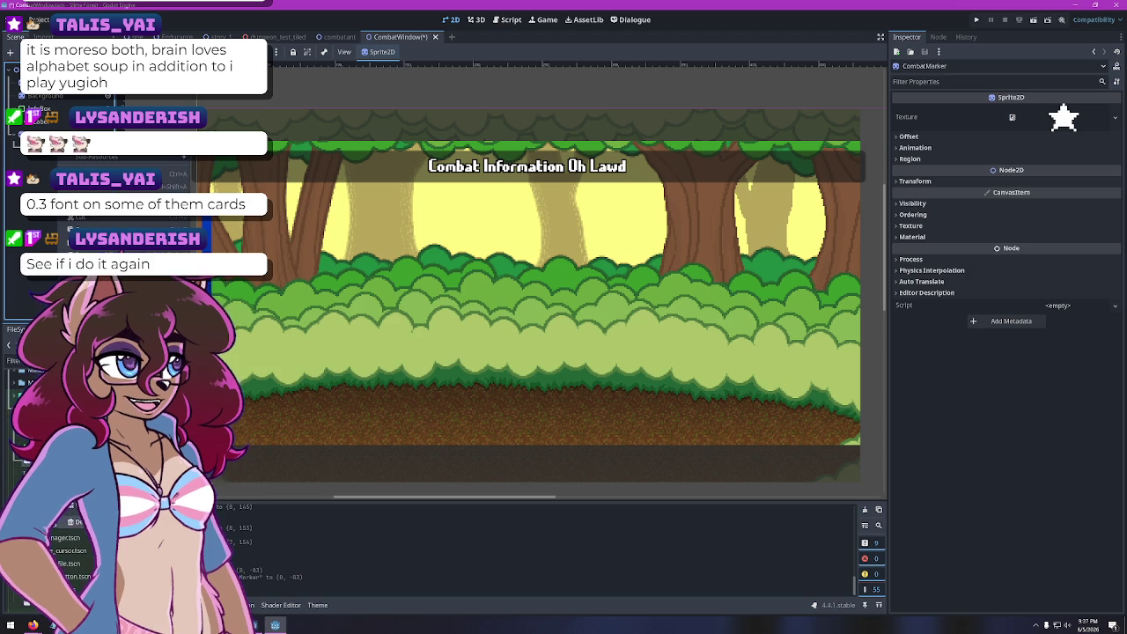
key("Delete")
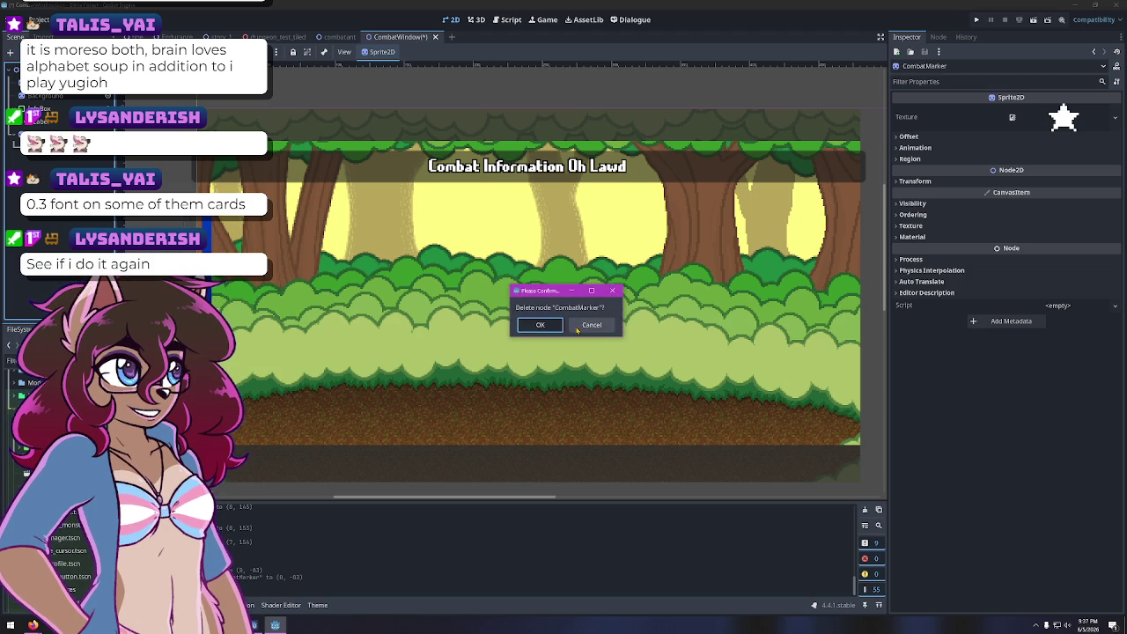
key("Return")
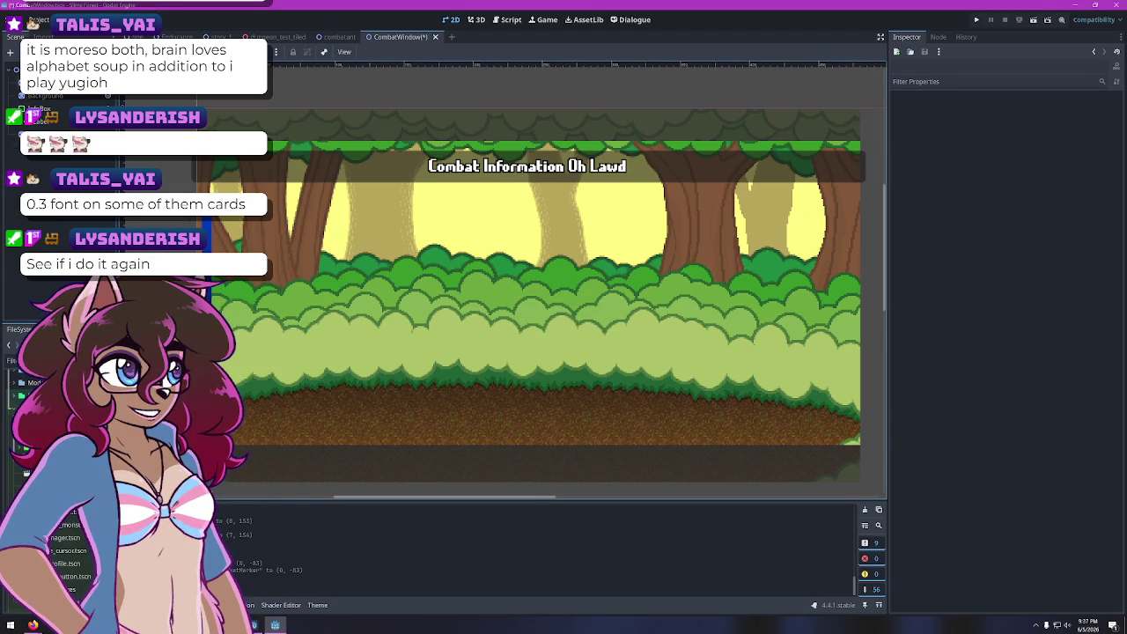
right_click(51, 96)
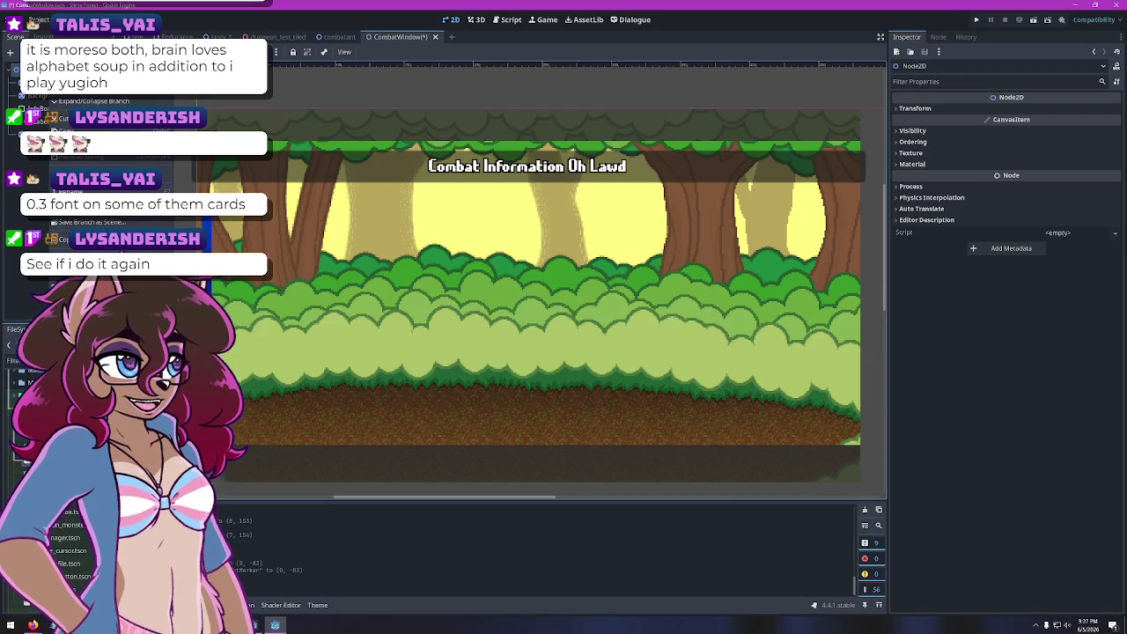
key("Escape")
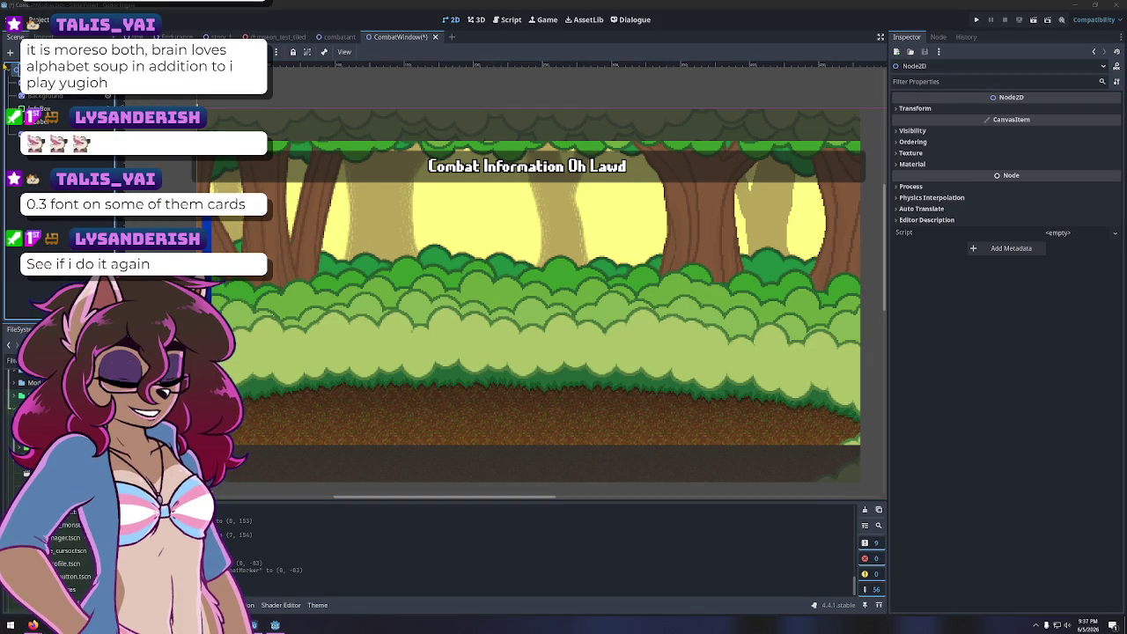
left_click(44, 68)
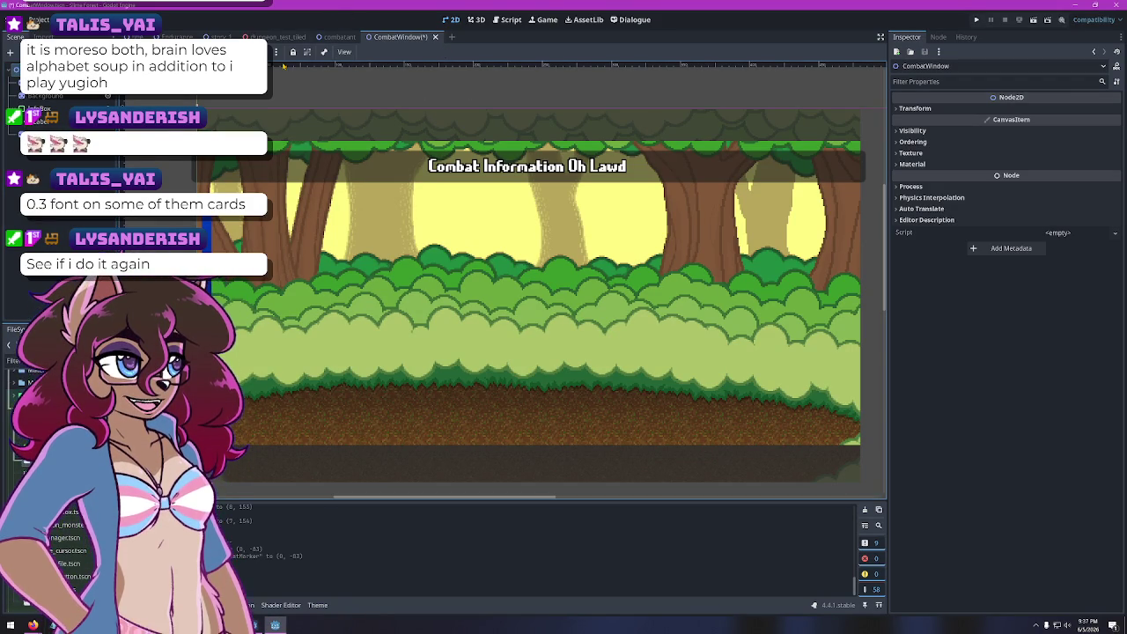
In the combatant scene, undo the CombatMarker's last two changes and save the scene
left_click(340, 38)
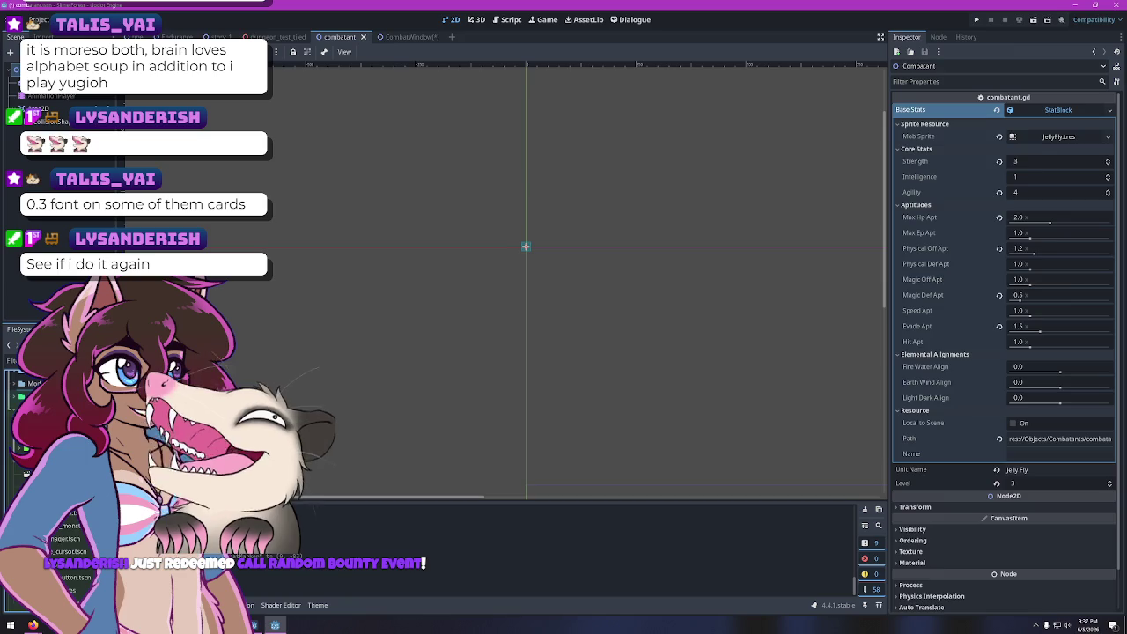
left_click(53, 132)
scroll(551, 270, "up", 5)
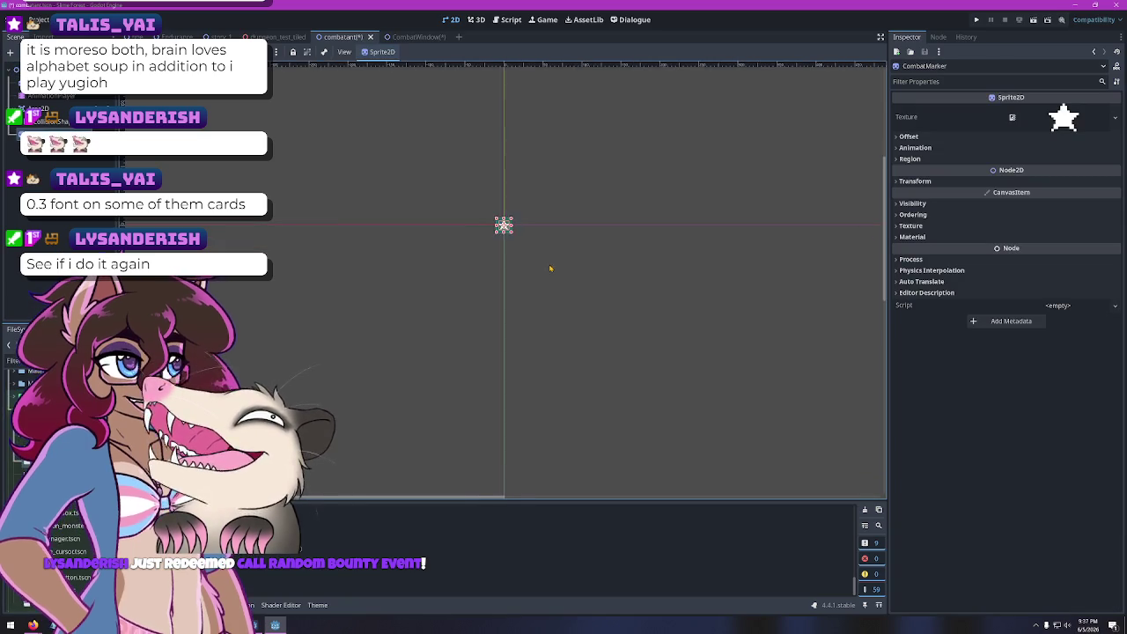
key("ctrl+z")
key("ctrl+z")
key("ctrl+z")
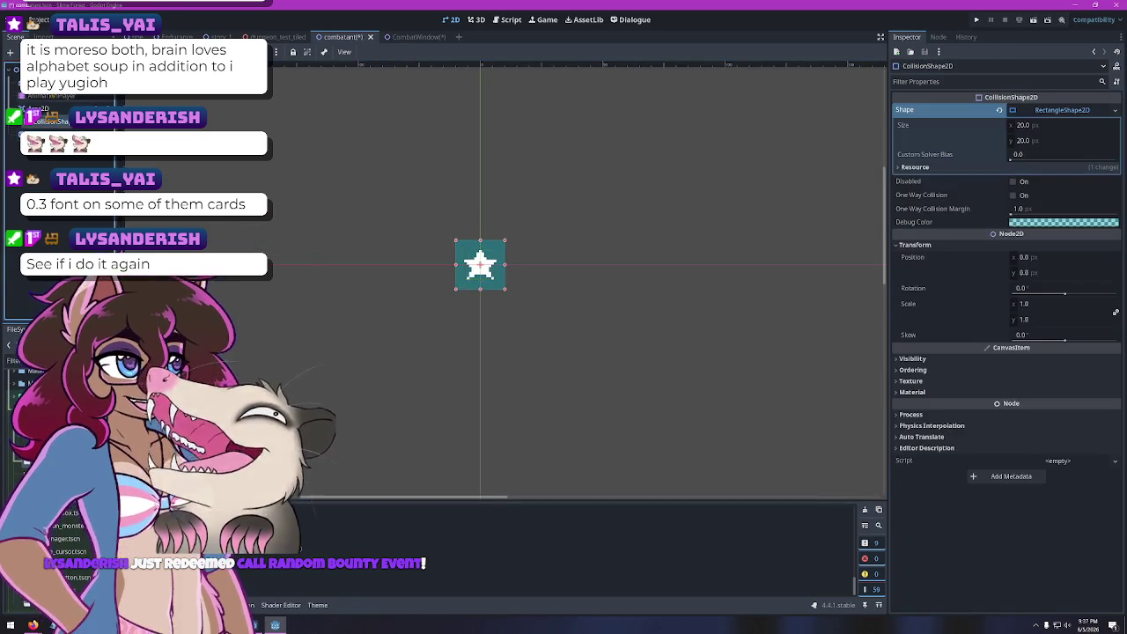
key("ctrl+z")
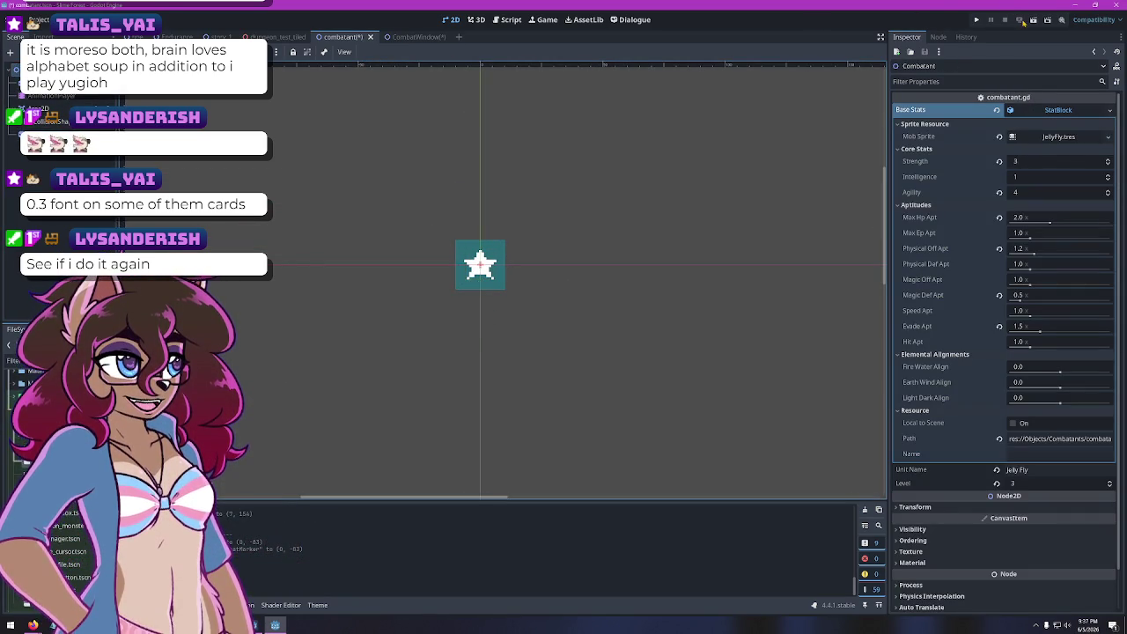
key("ctrl+s")
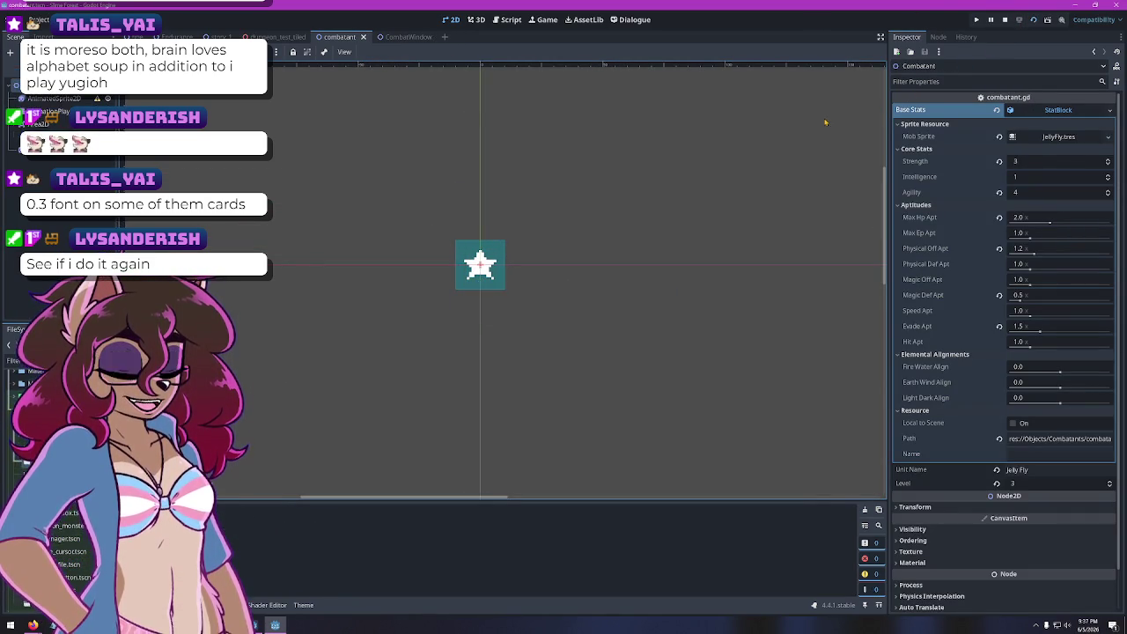
Test-run the game with F5, reposition and close its window, then switch to OBS
key("F5")
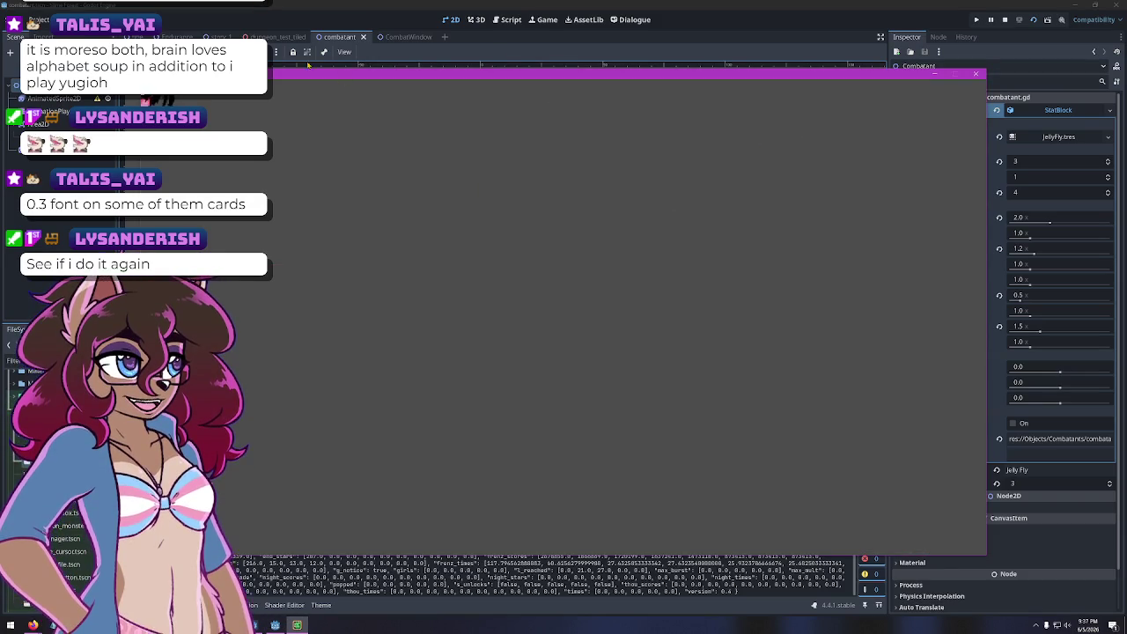
mouse_move(387, 73)
left_mouse_down()
mouse_move(716, 184)
mouse_move(780, 280)
mouse_move(910, 214)
mouse_move(922, 132)
mouse_move(786, 239)
left_mouse_up()
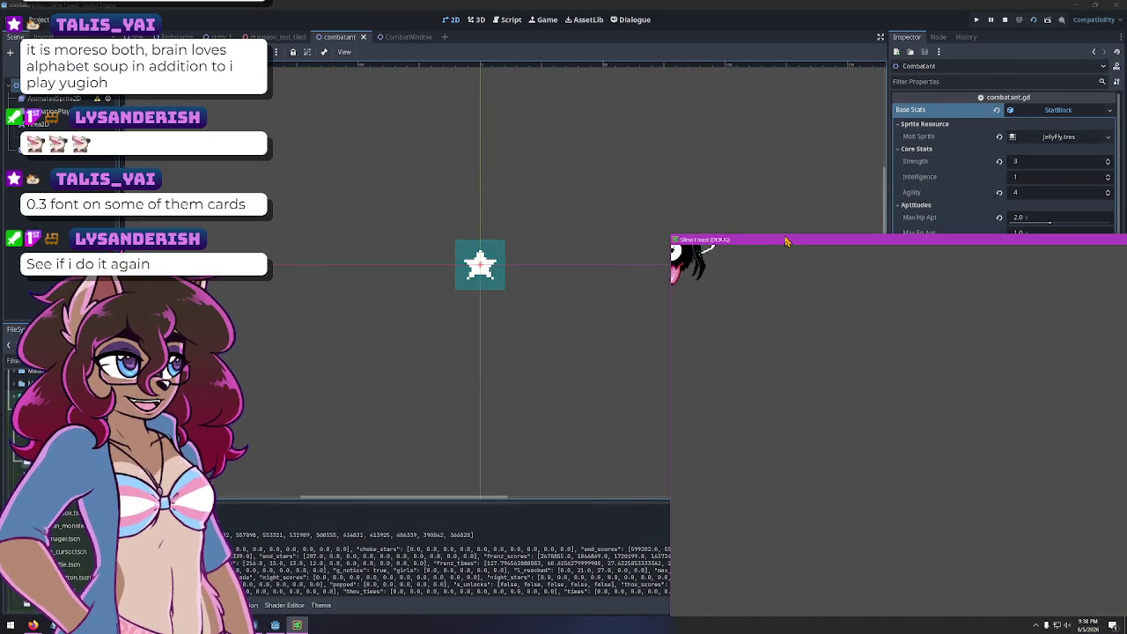
left_click_drag(784, 236, 371, 118)
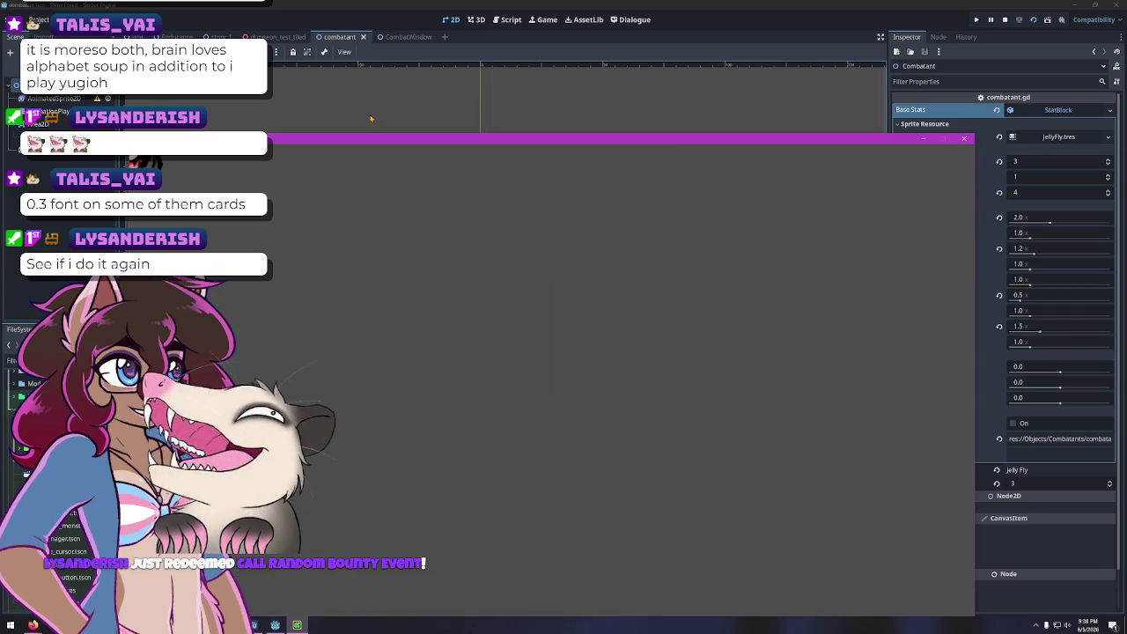
left_click(968, 139)
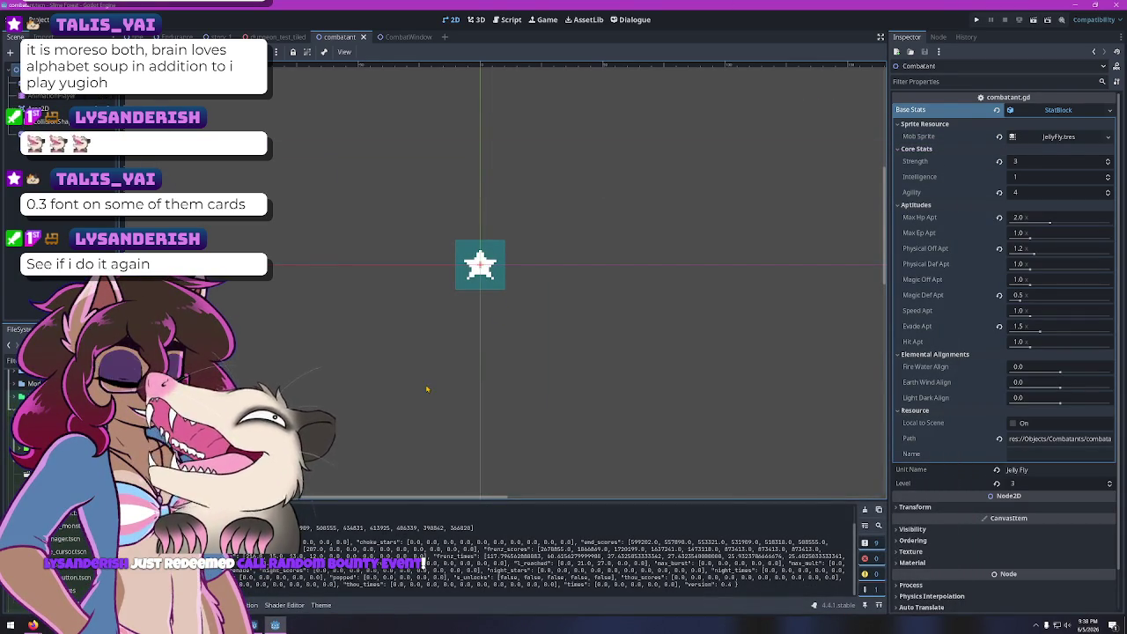
key("alt+Tab")
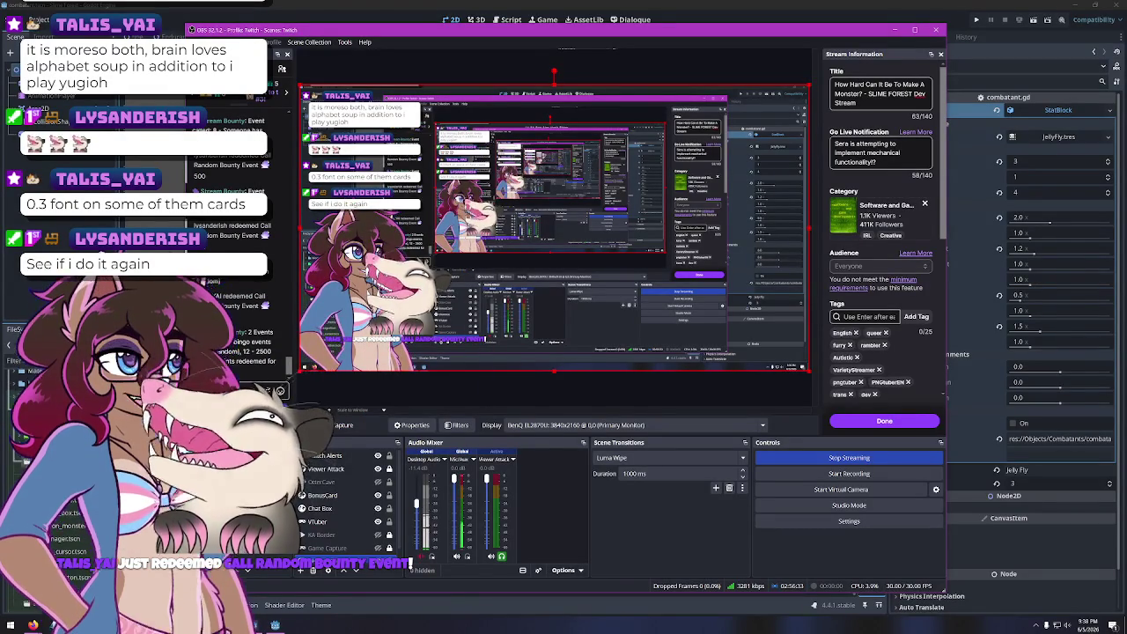
key("alt+Tab")
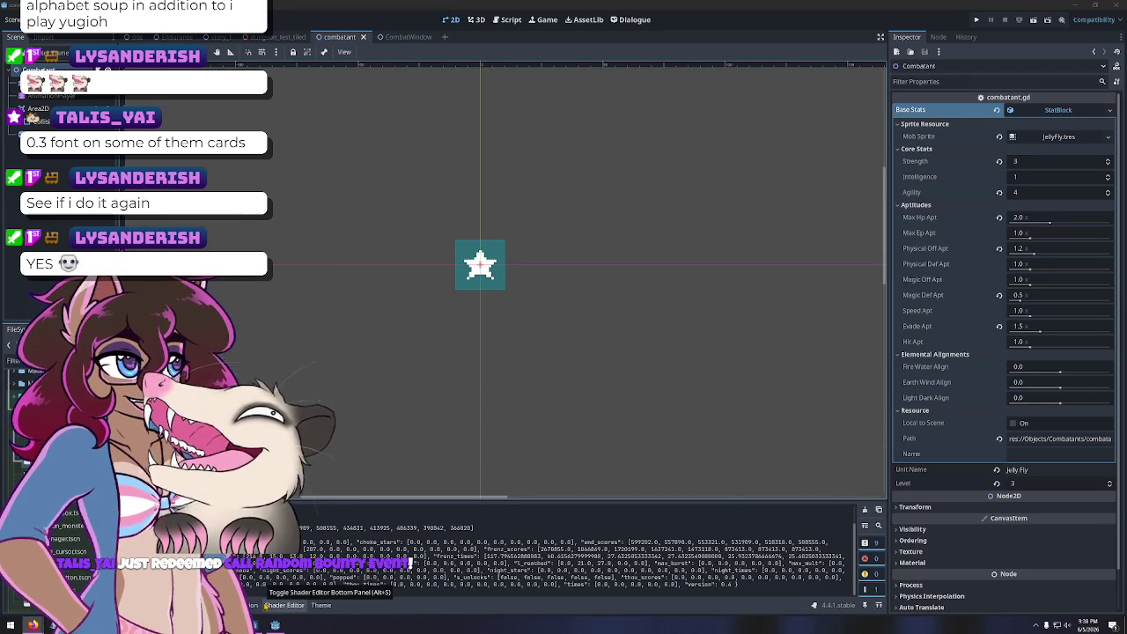
left_click(633, 9)
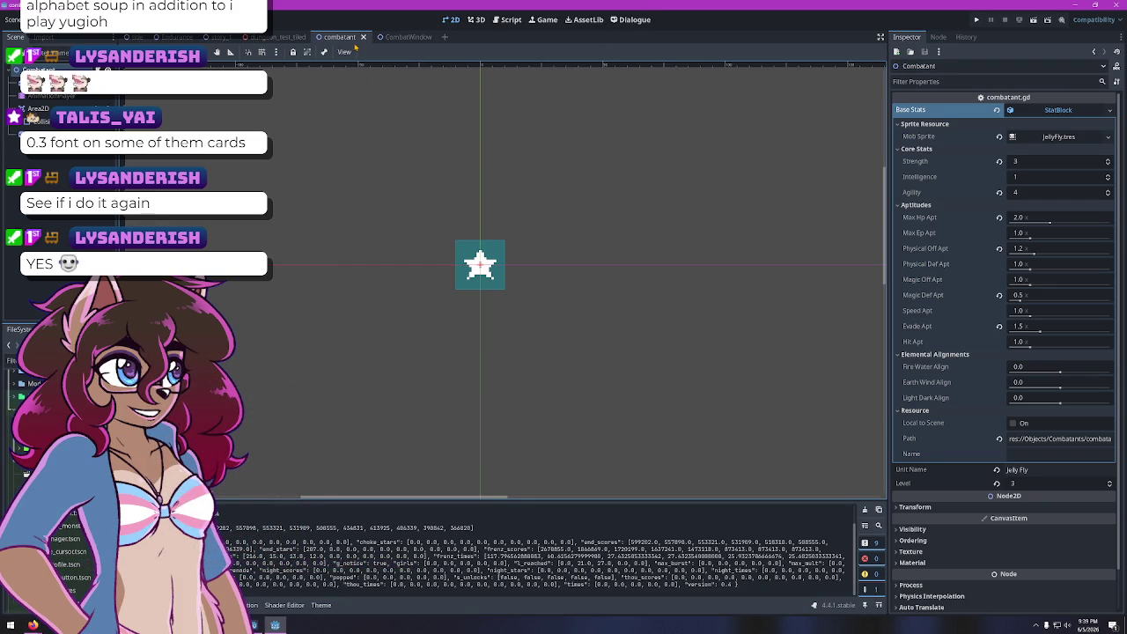
Switch to the CombatWindow scene tab showing the forest and Combat Information banner
mouse_move(398, 42)
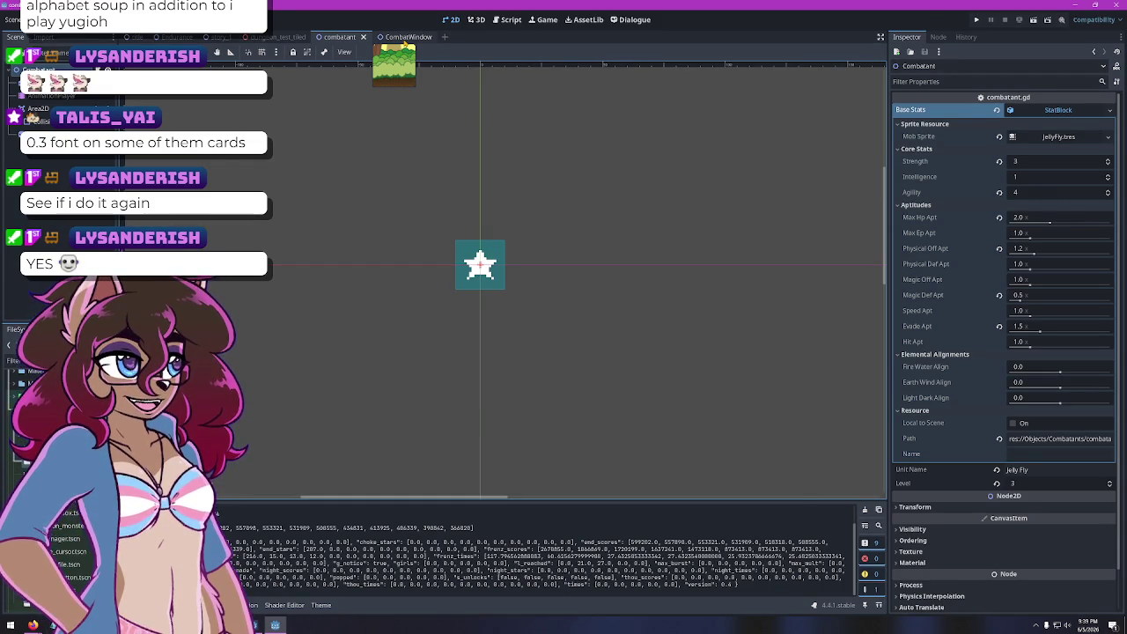
left_click(401, 37)
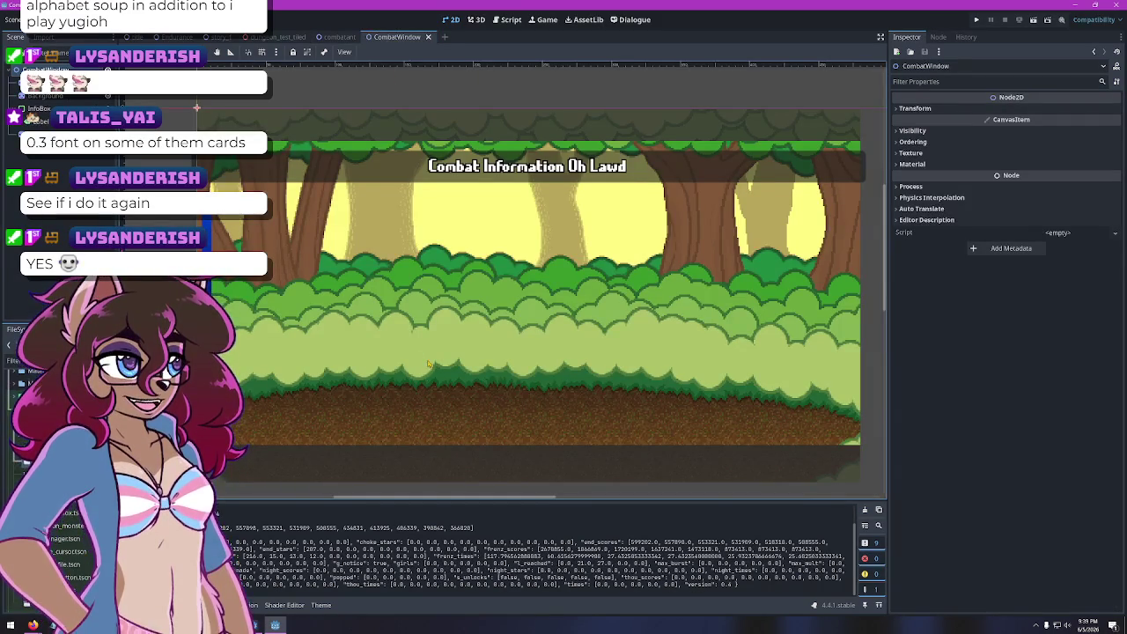
scroll(429, 335, "down", 2)
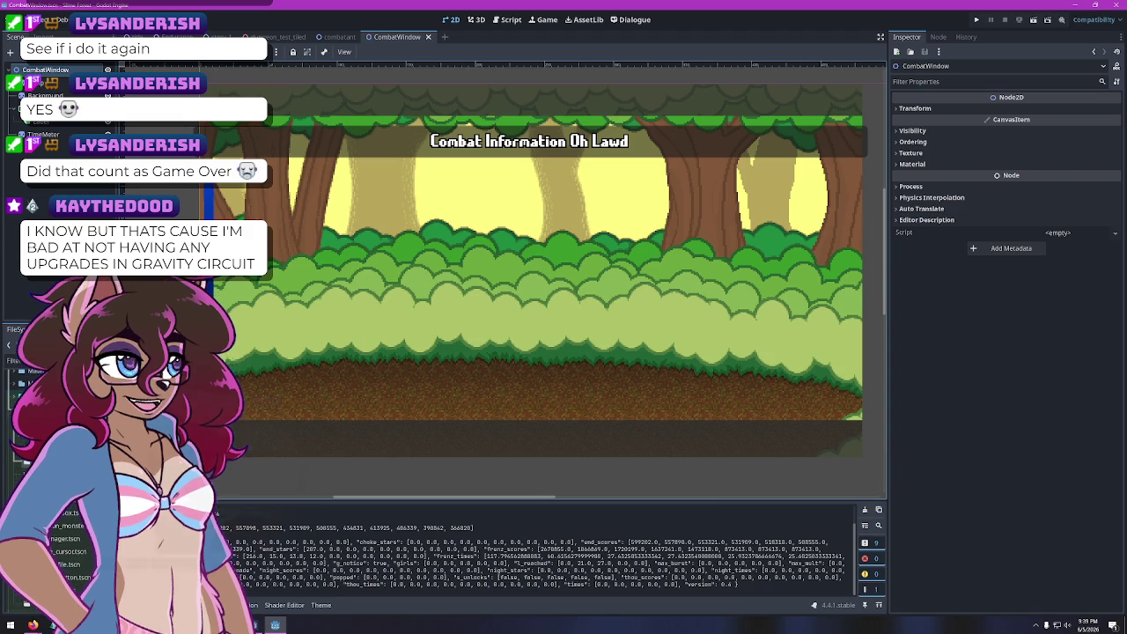
Attach a new combat_window.gd script in res://Scripts to CombatWindow and add blank lines
right_click(69, 129)
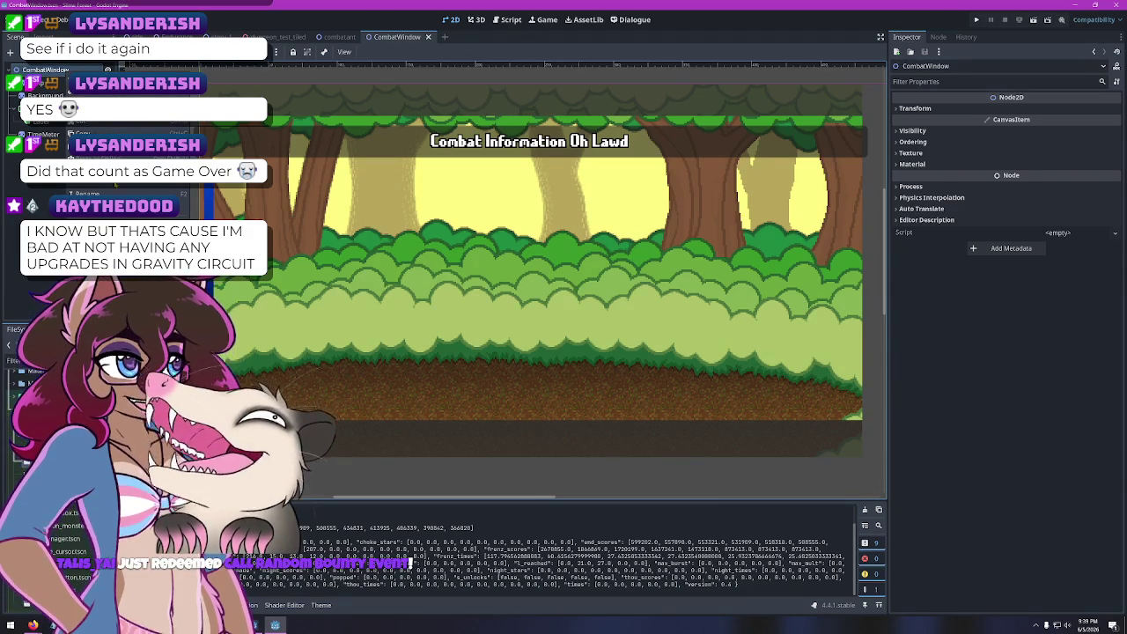
left_click(96, 223)
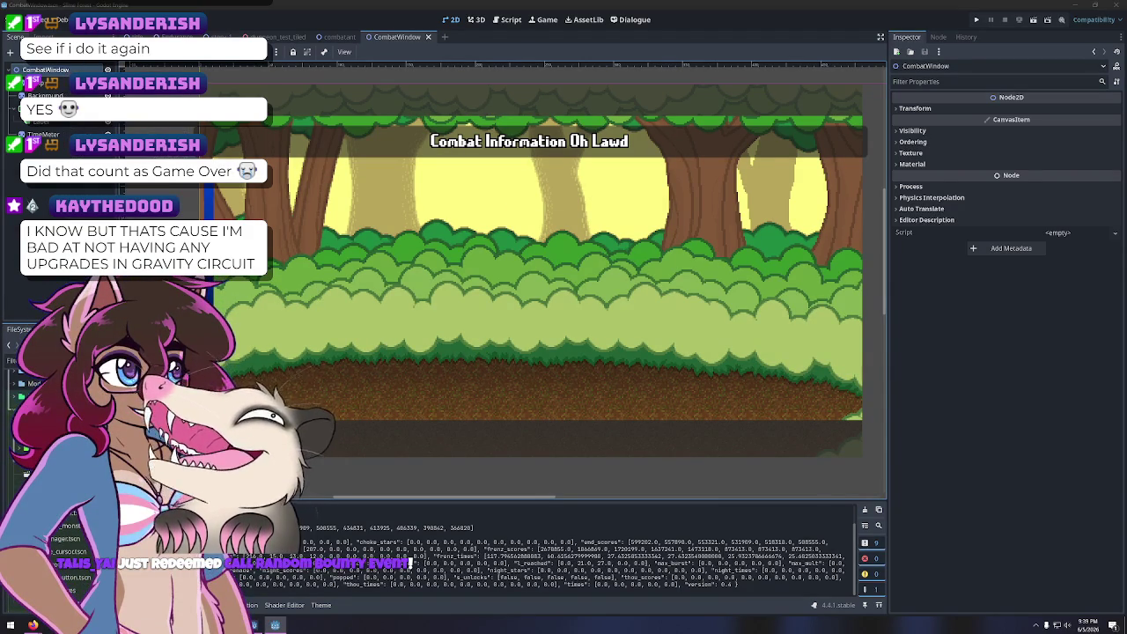
left_click(656, 305)
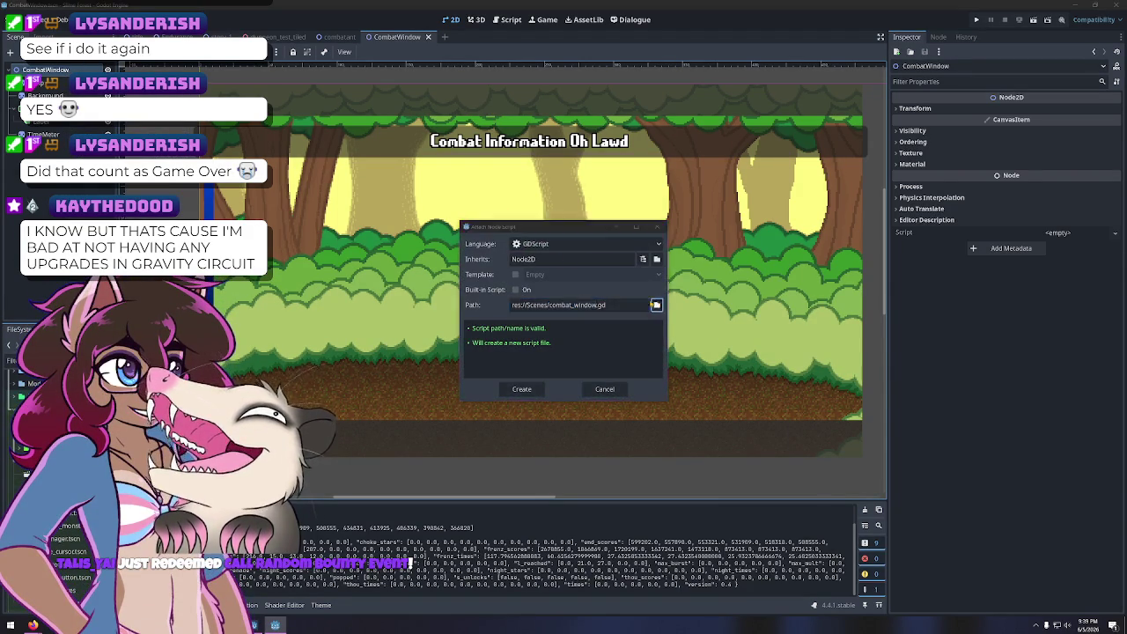
left_click(360, 362)
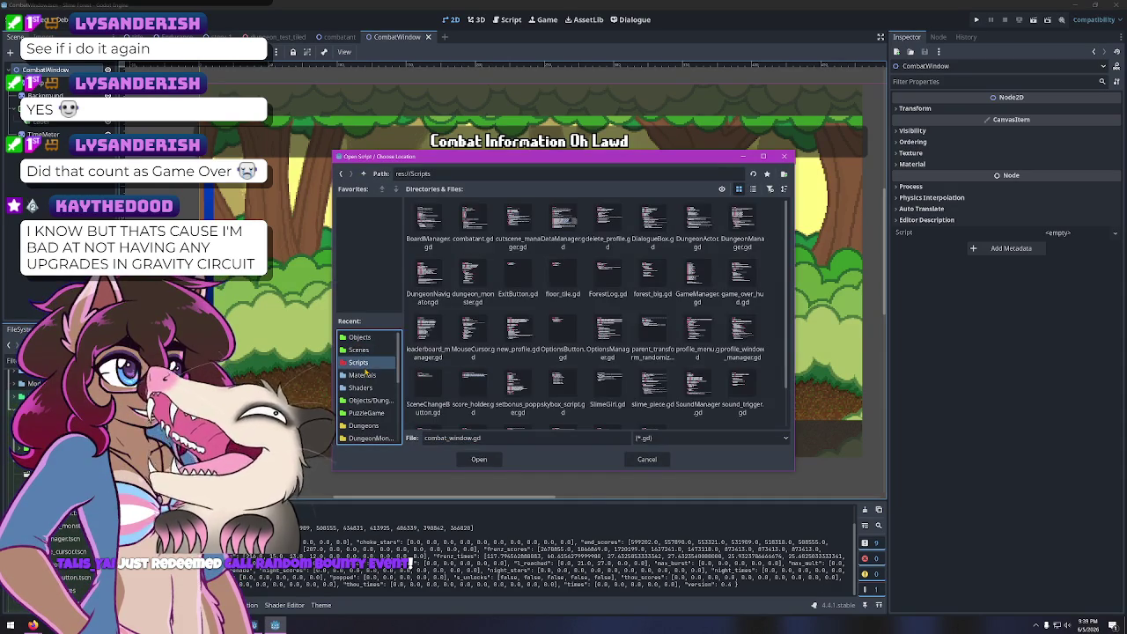
left_click(479, 460)
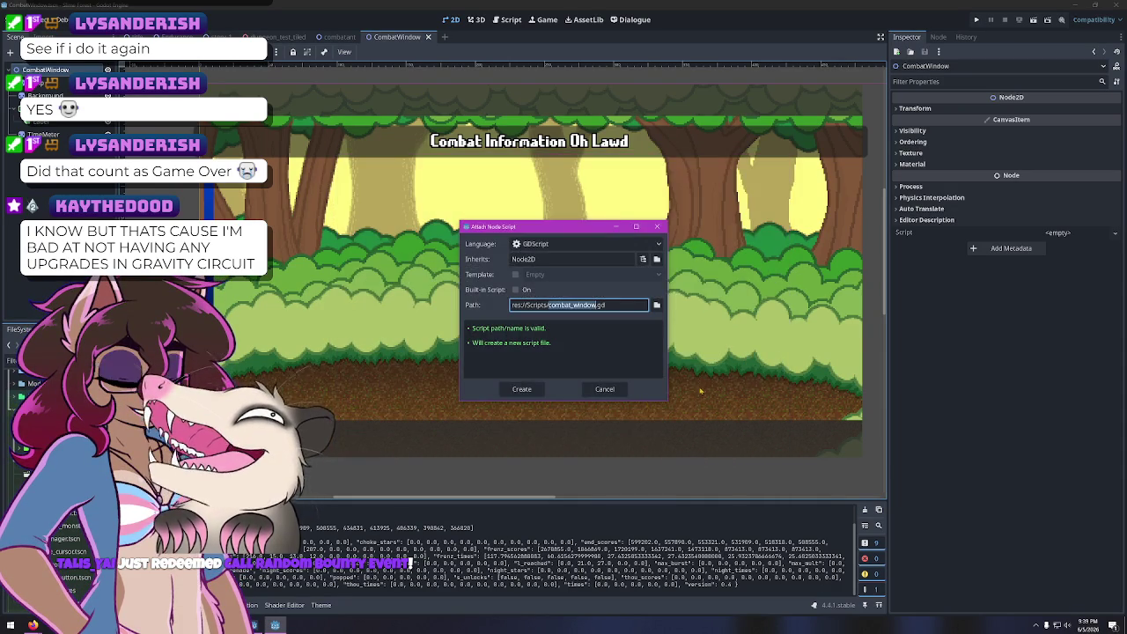
left_click(521, 388)
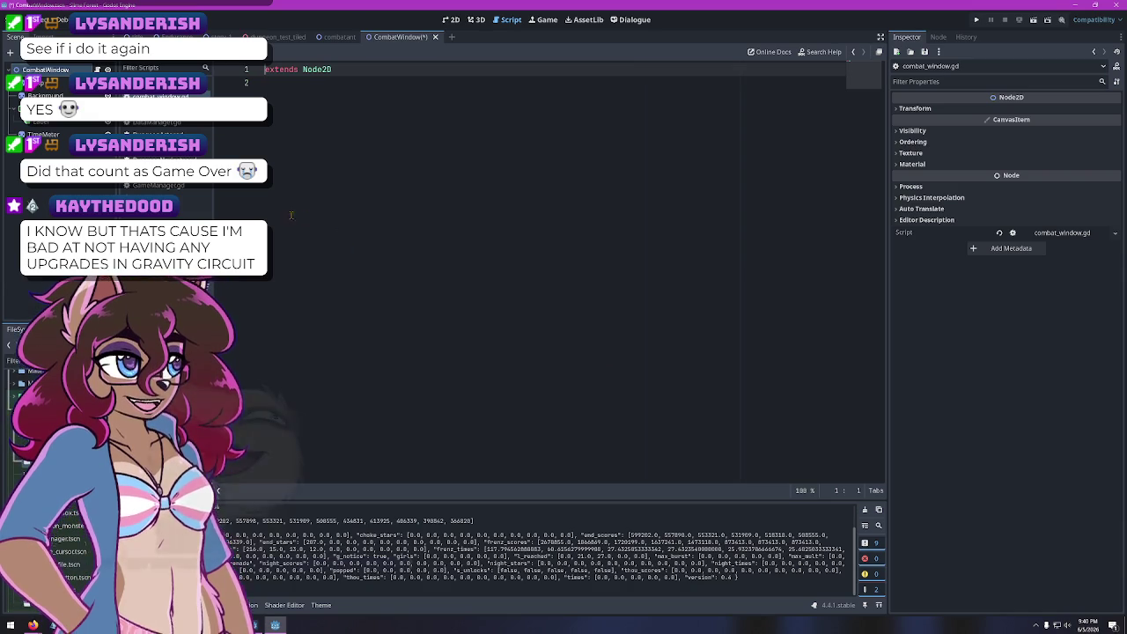
left_click(339, 109)
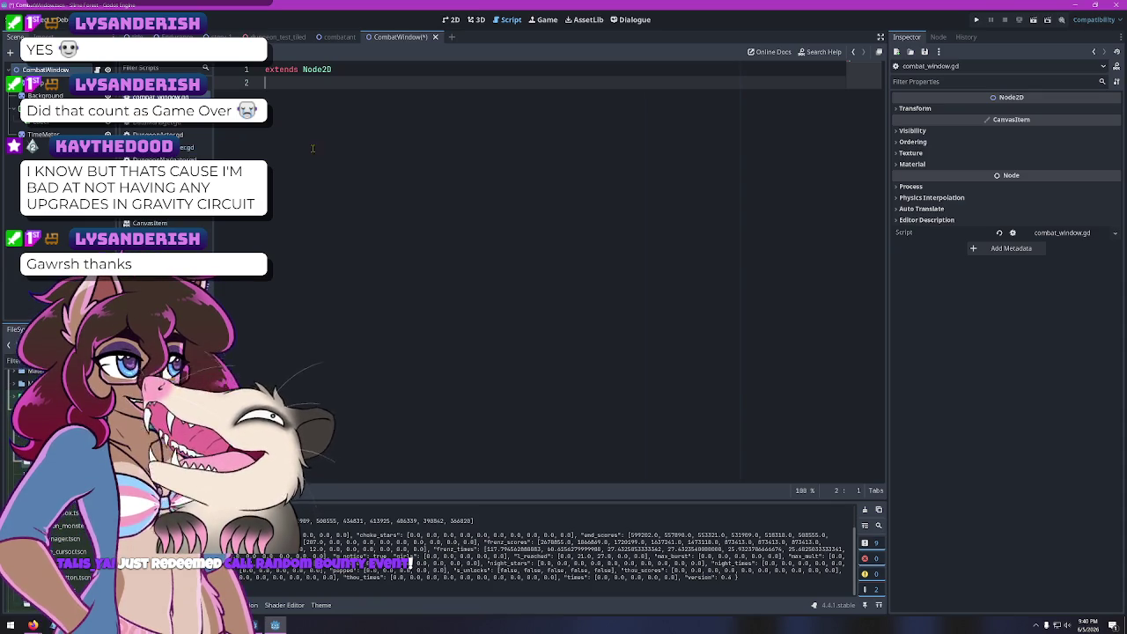
key("Return")
key("Return")
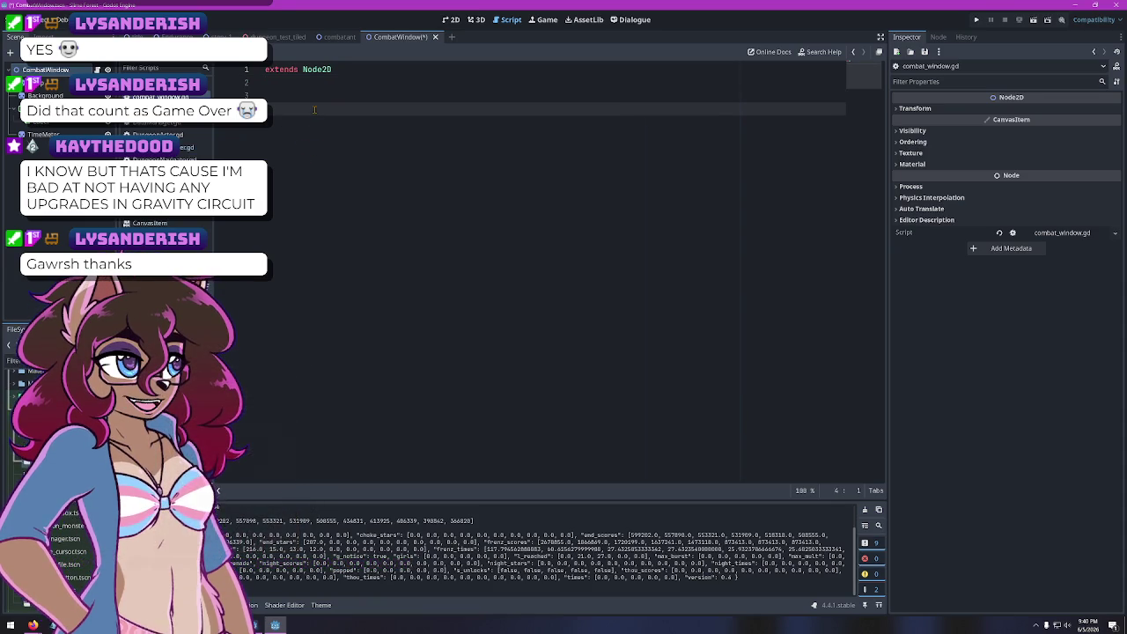
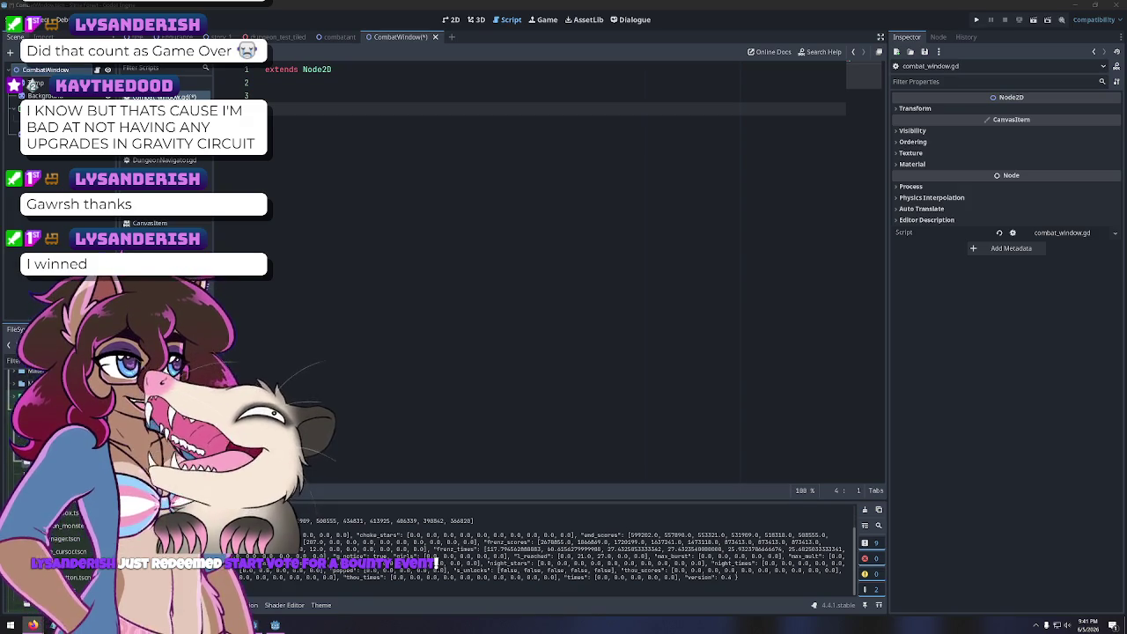
Bring the Stream Bounty dashboard forward and call a random bounty event
key("alt+Tab")
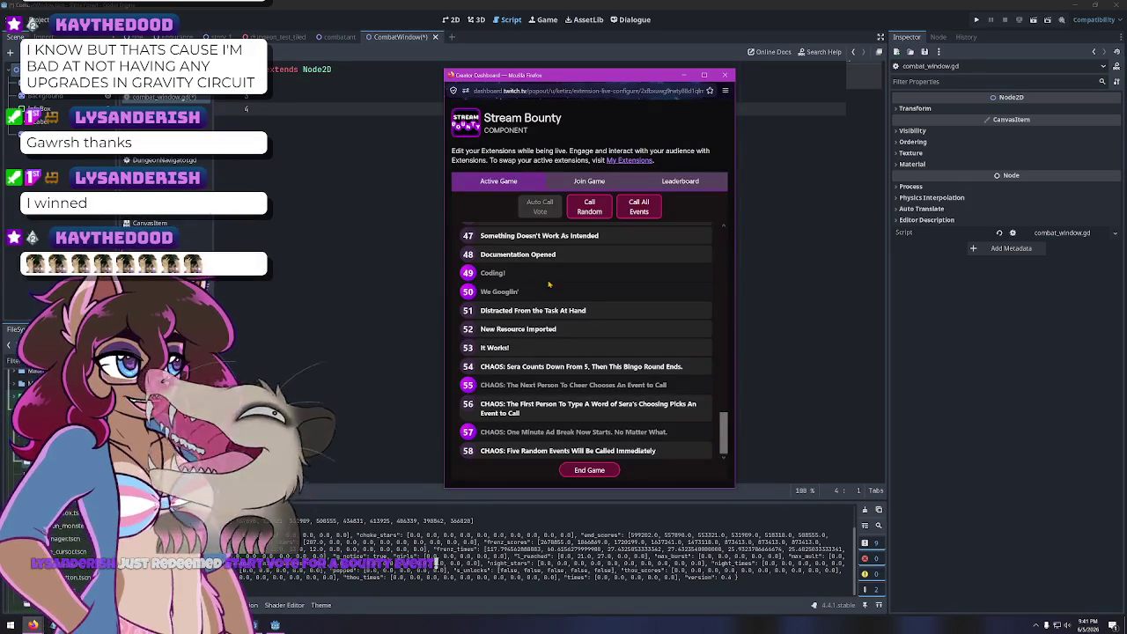
scroll(593, 335, "down", 3)
left_click(583, 204)
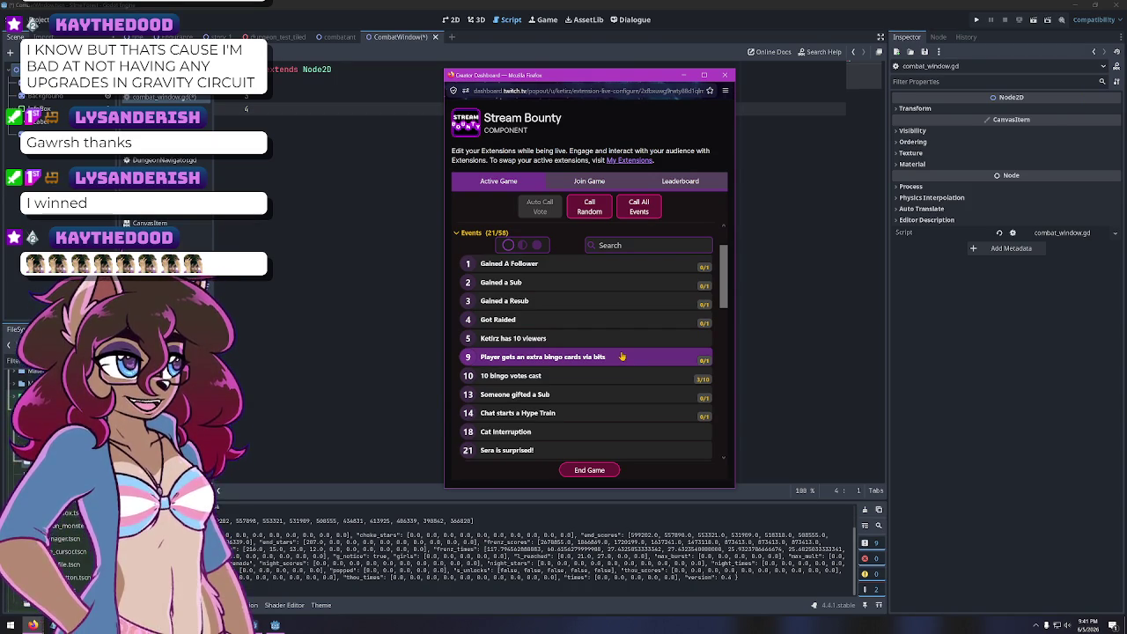
Call the Cat Interruption and Unprompted Singsong events, confirming each
scroll(598, 369, "down", 2)
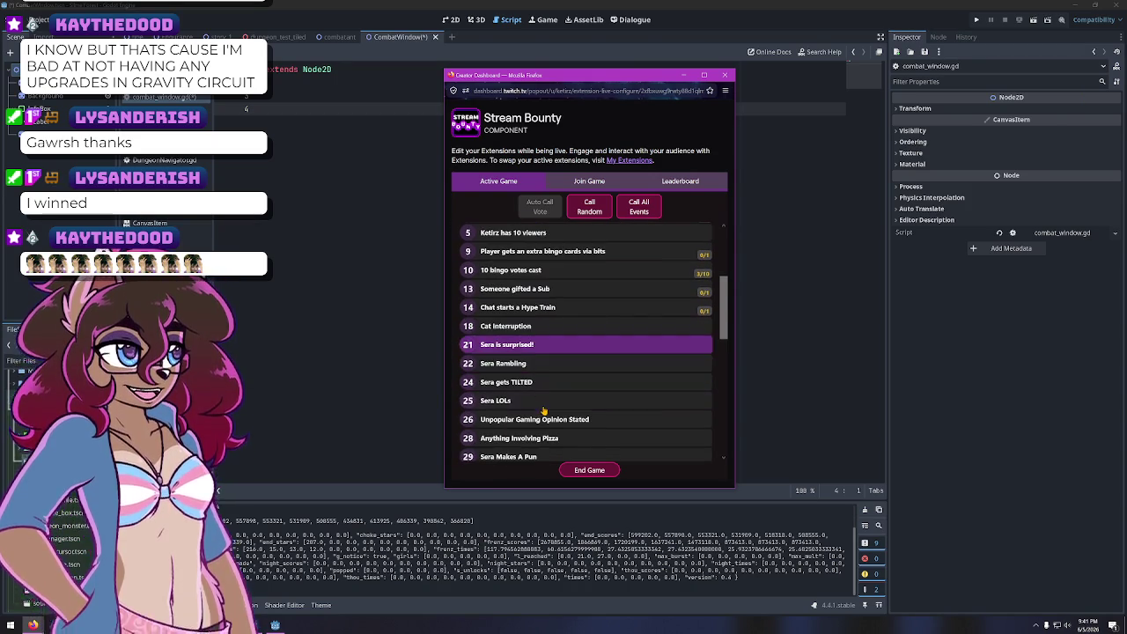
left_click(575, 330)
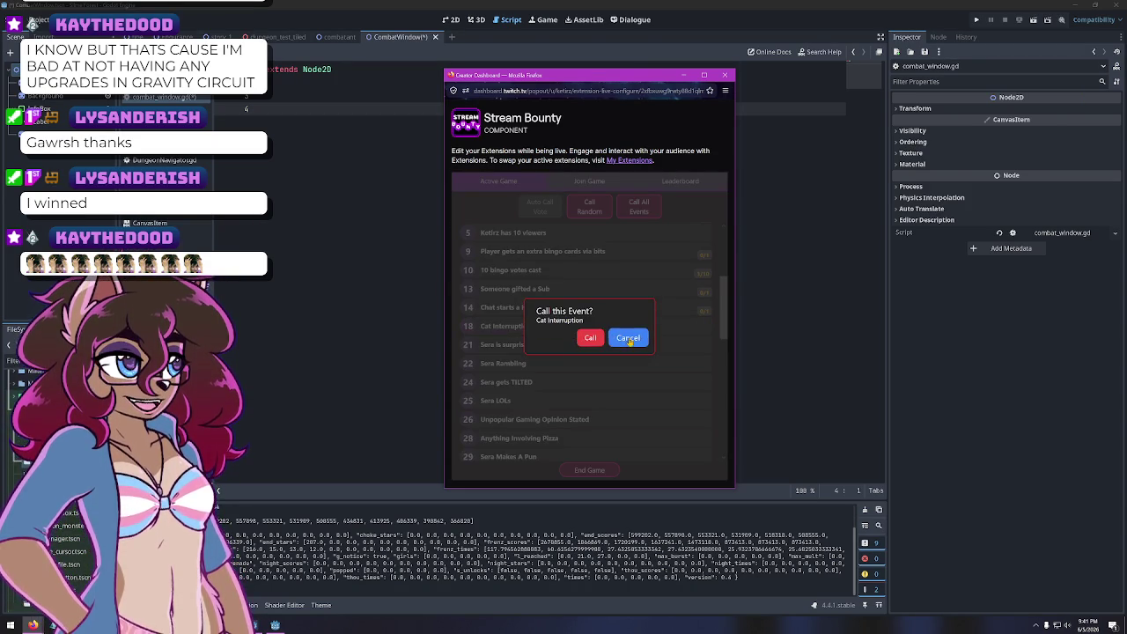
left_click(590, 338)
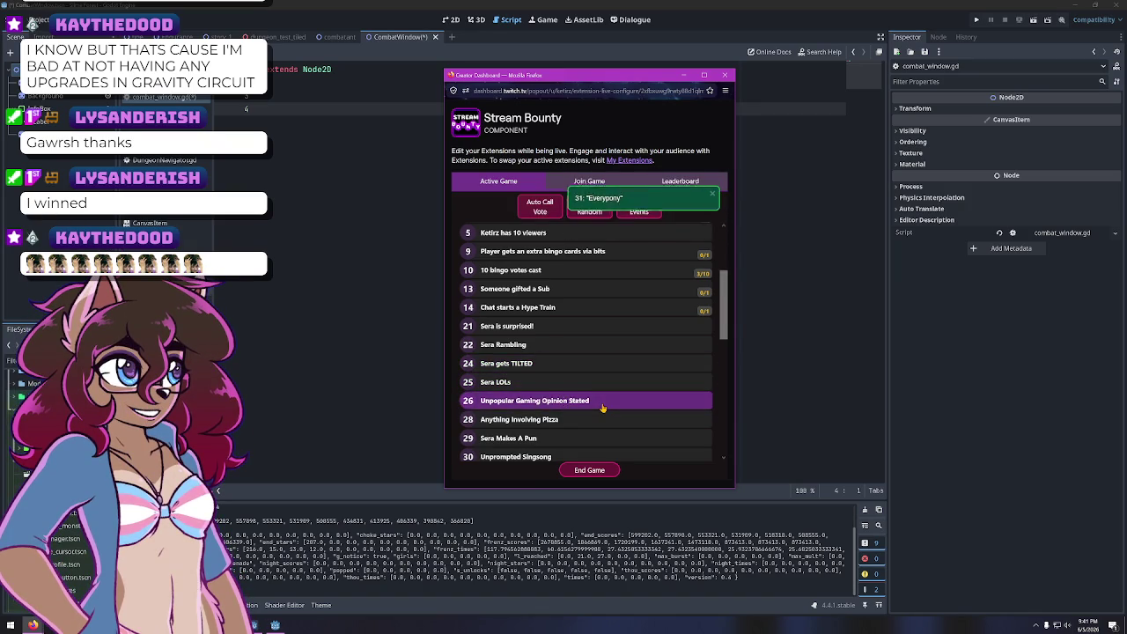
scroll(602, 408, "down", 1)
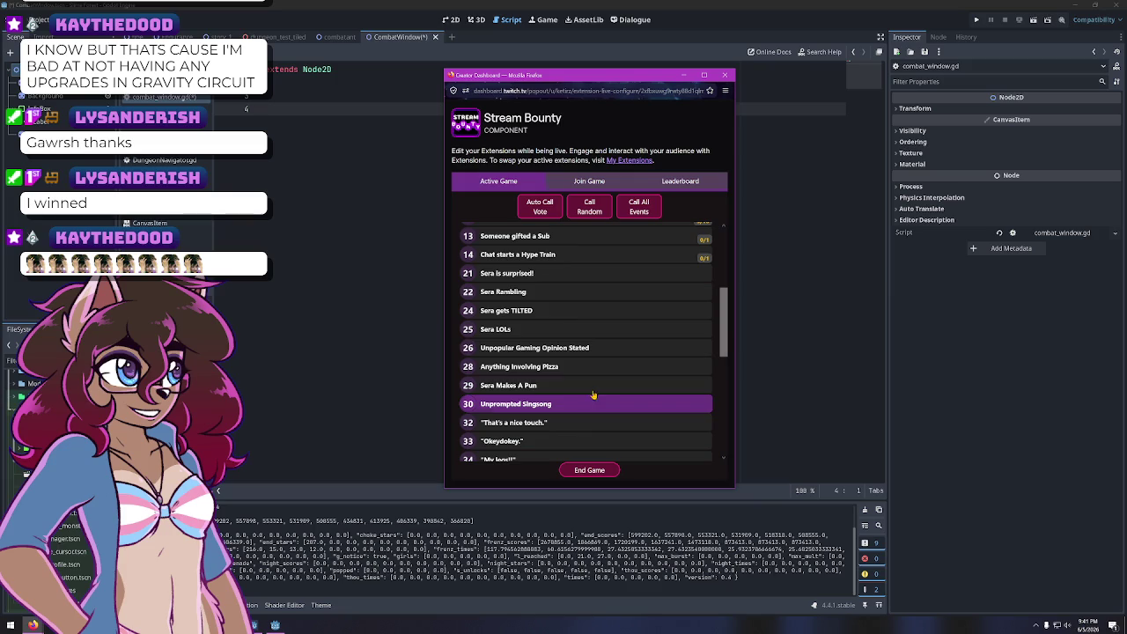
scroll(582, 411, "down", 1)
scroll(578, 401, "down", 2)
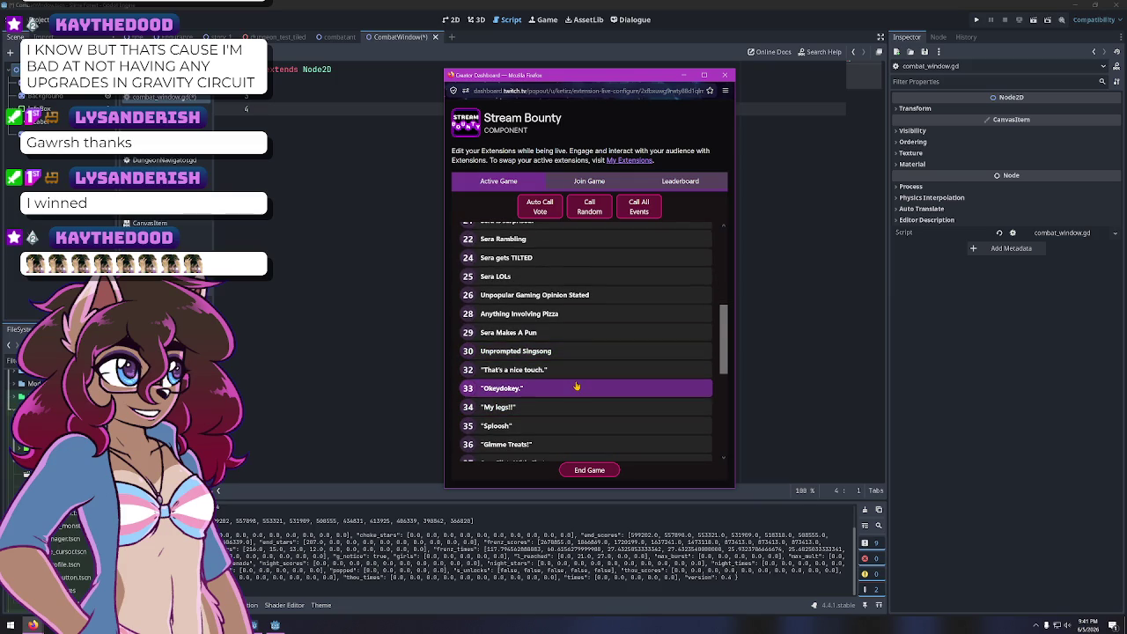
scroll(576, 386, "down", 3)
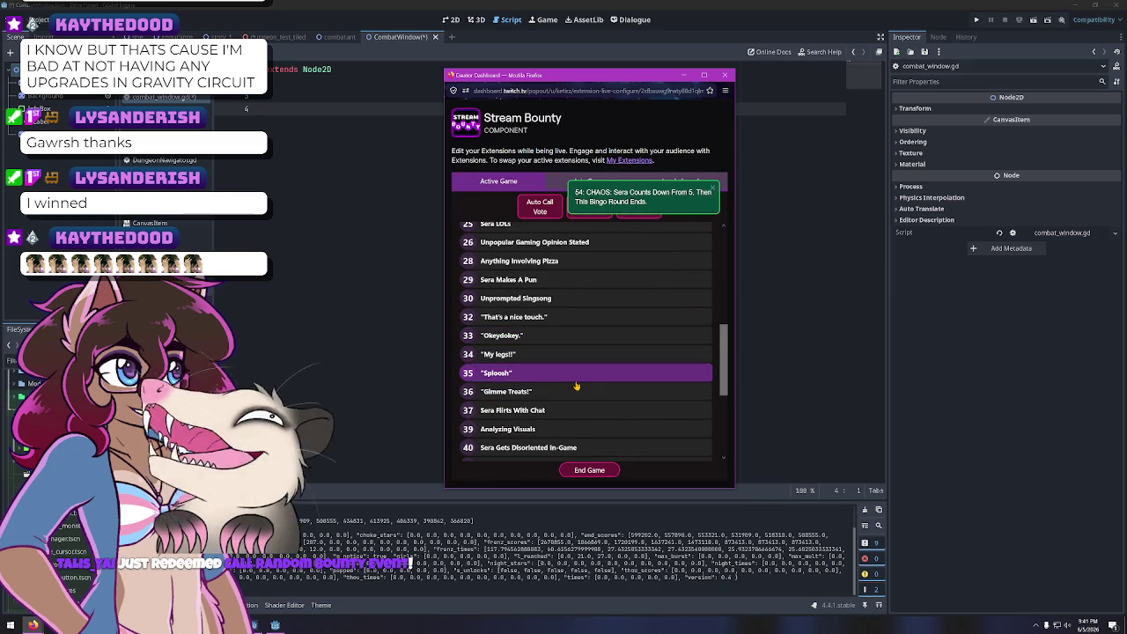
left_click(555, 300)
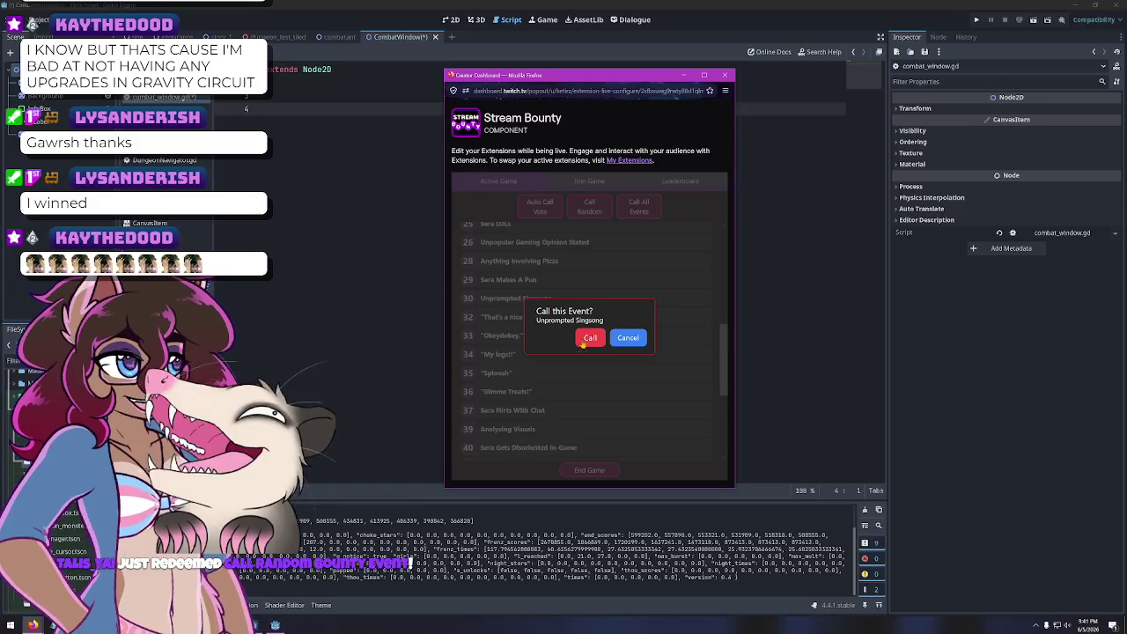
left_click(588, 338)
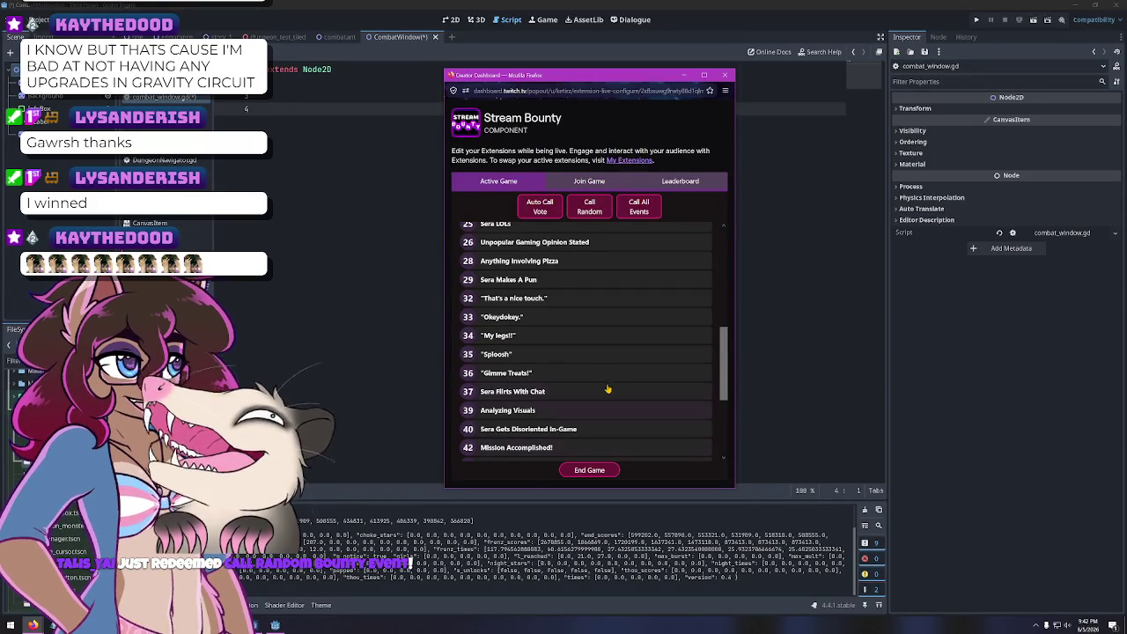
Call all remaining uncalled events, then choose to end the current bingo game
scroll(599, 361, "down", 4)
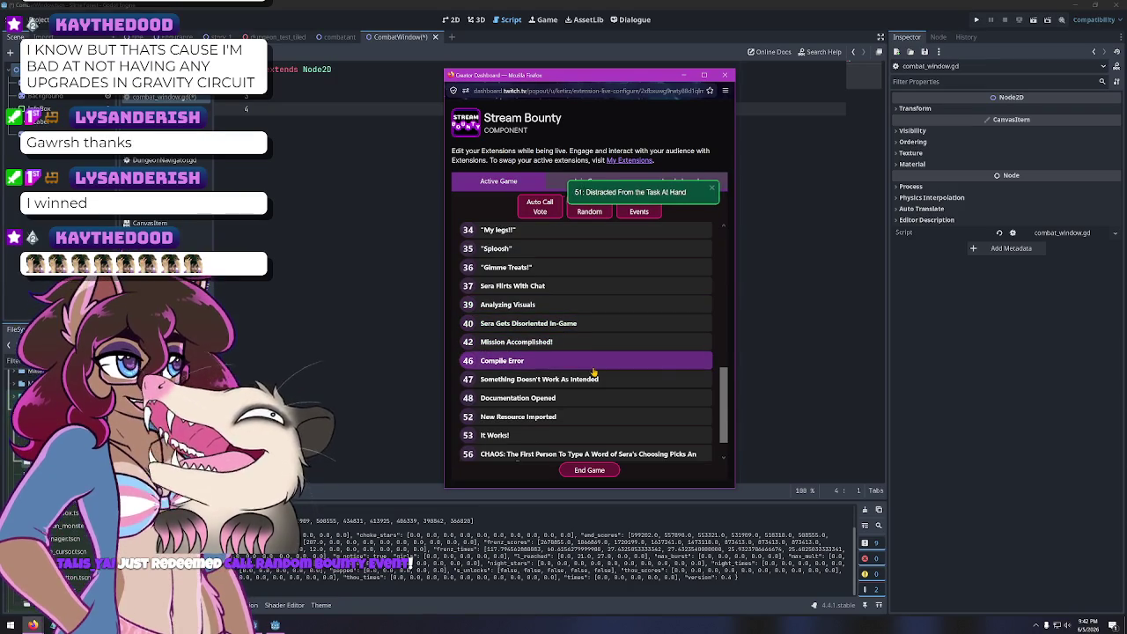
scroll(593, 373, "down", 1)
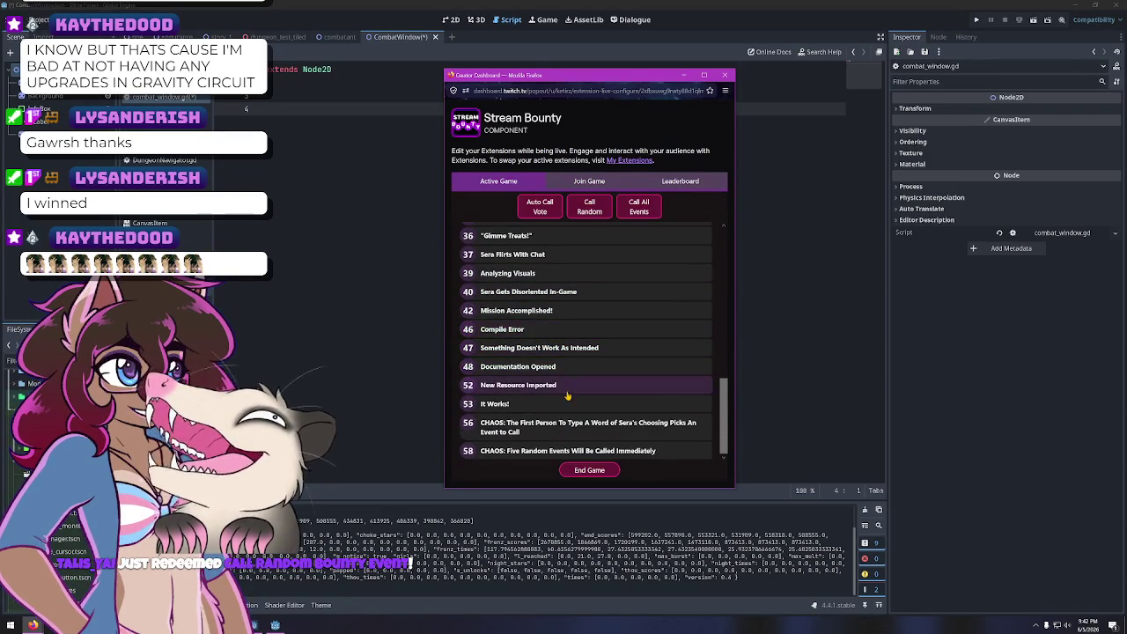
scroll(568, 419, "up", 2)
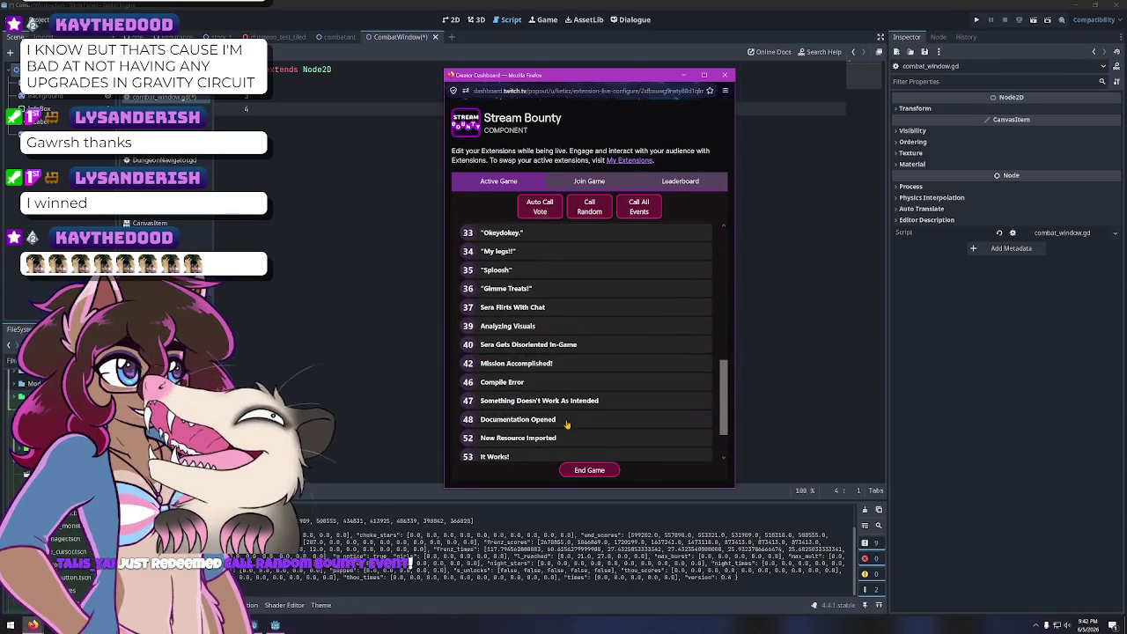
scroll(565, 419, "up", 10)
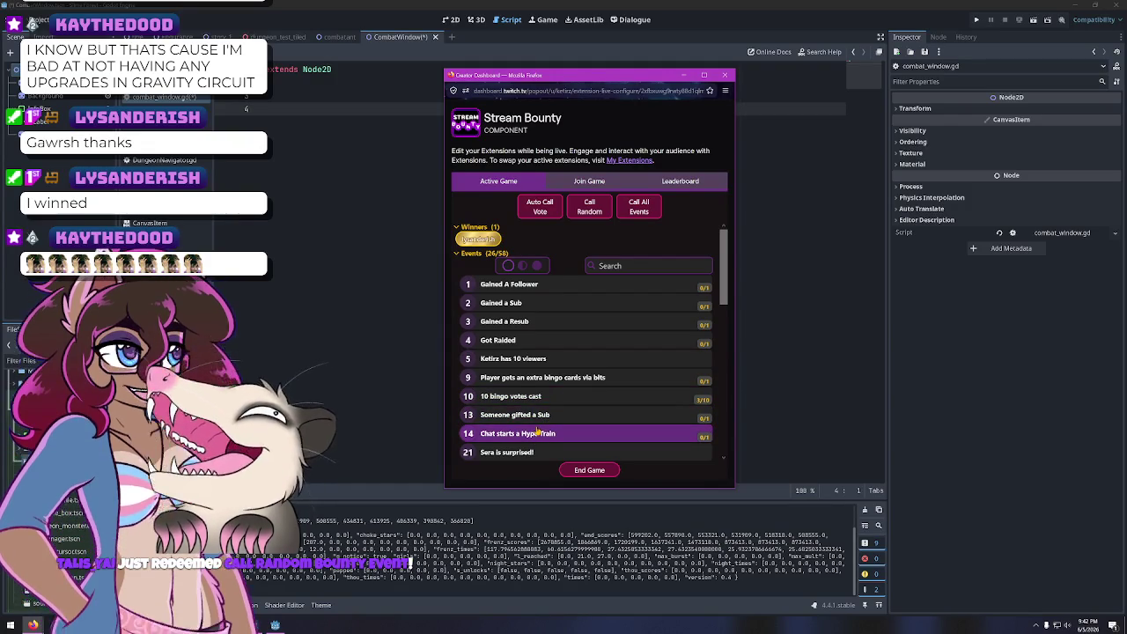
left_click(648, 216)
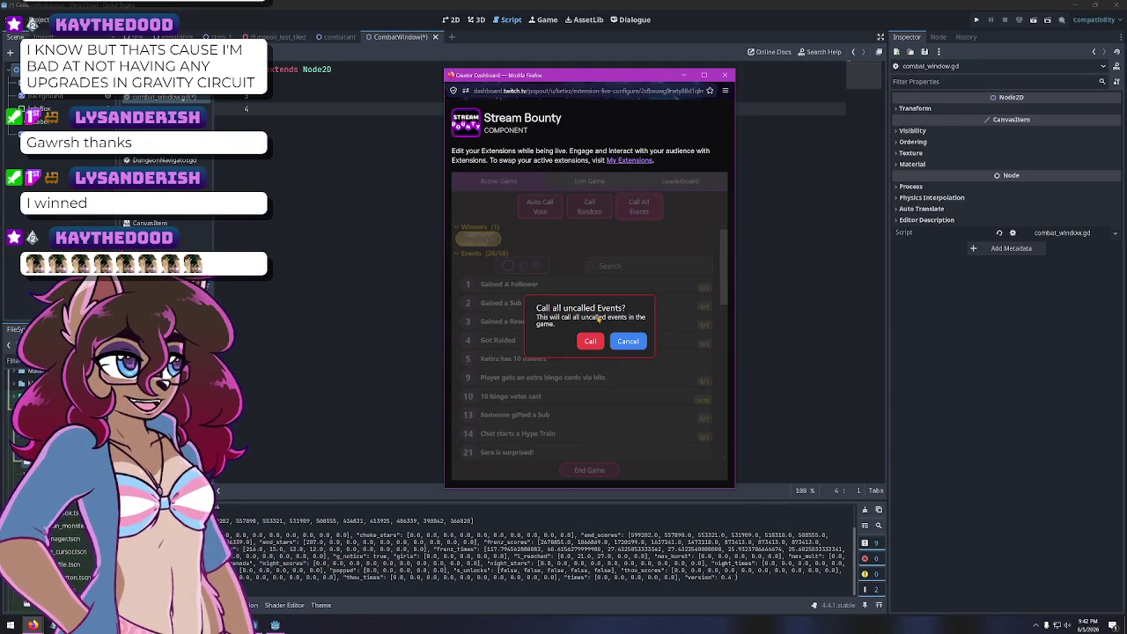
left_click(589, 342)
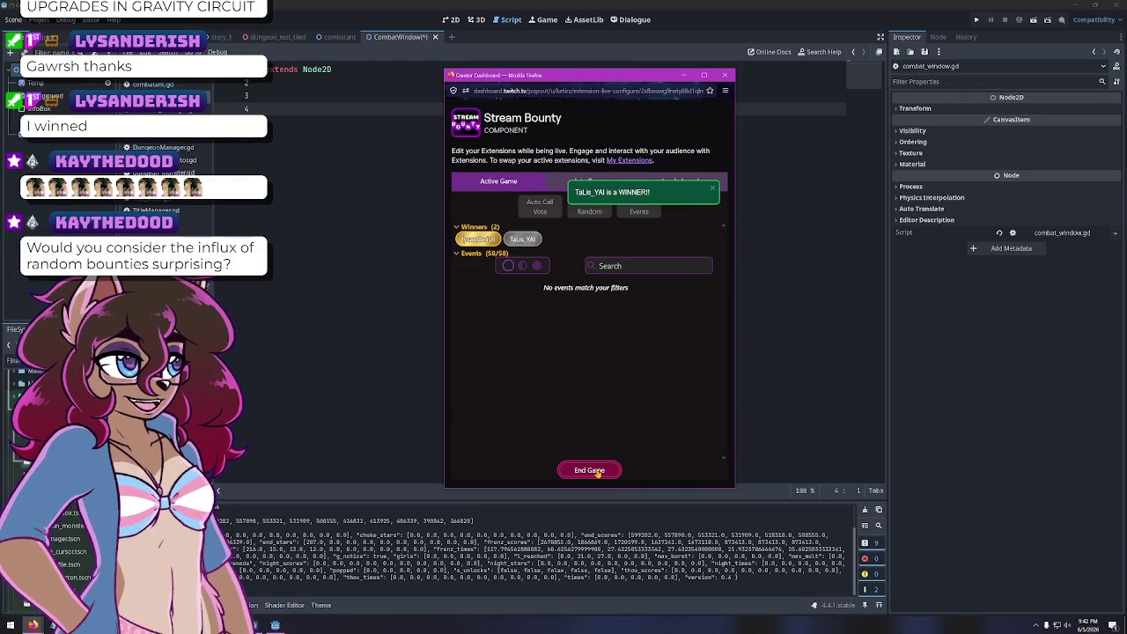
left_click(597, 471)
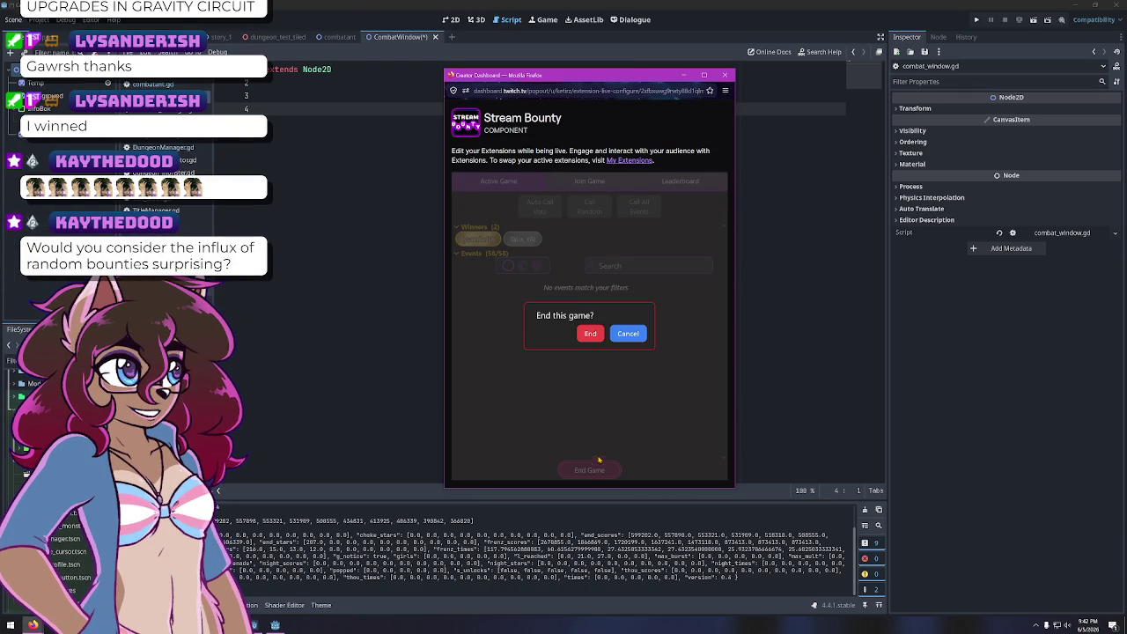
Confirm ending the game and create a 58-event game with General Events, Dev Work and CHAOS KIT
left_click(590, 334)
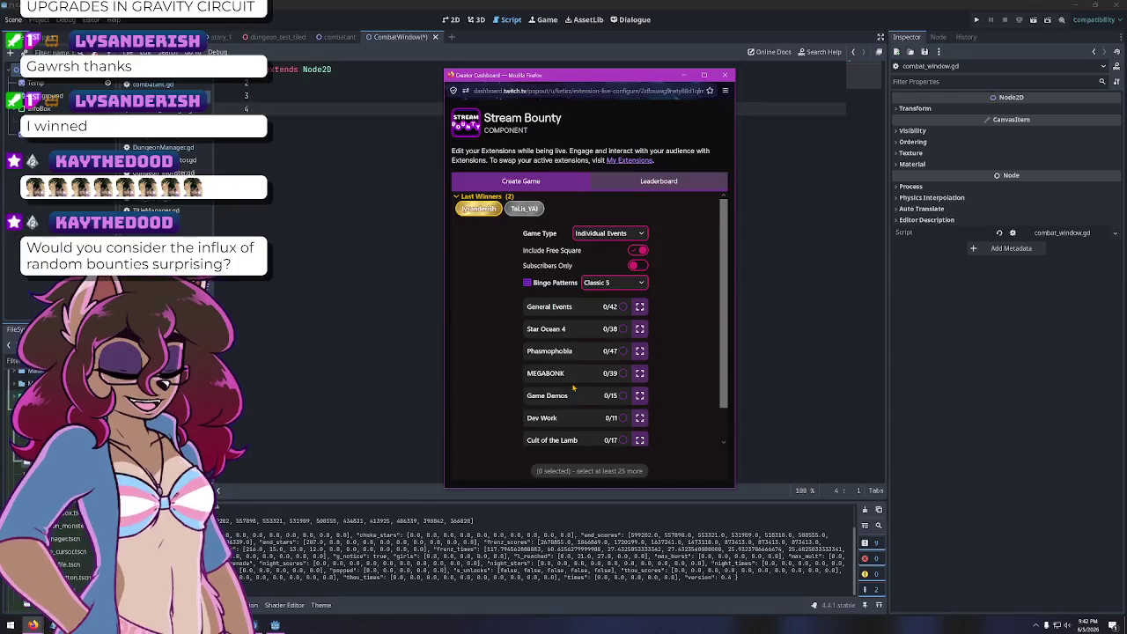
left_click(623, 307)
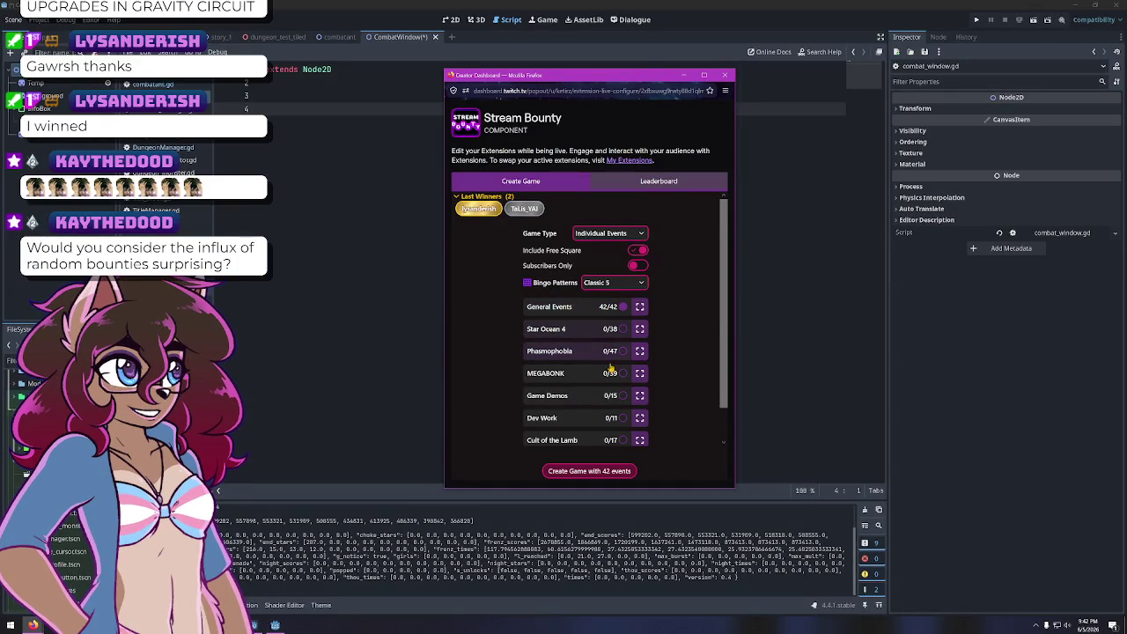
left_click(623, 418)
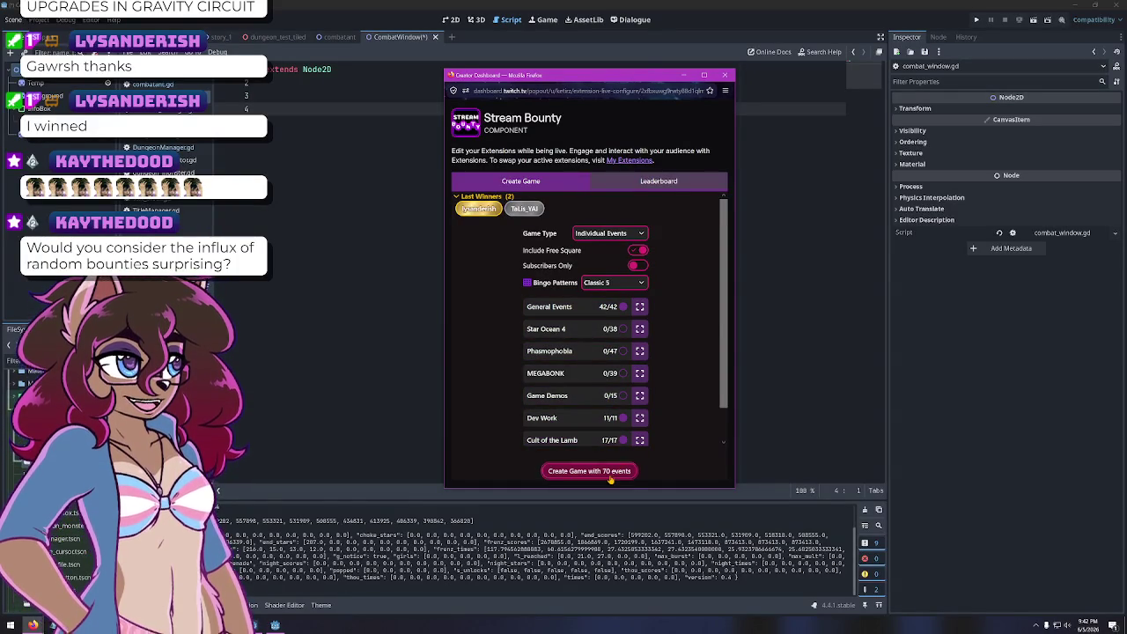
scroll(604, 447, "down", 2)
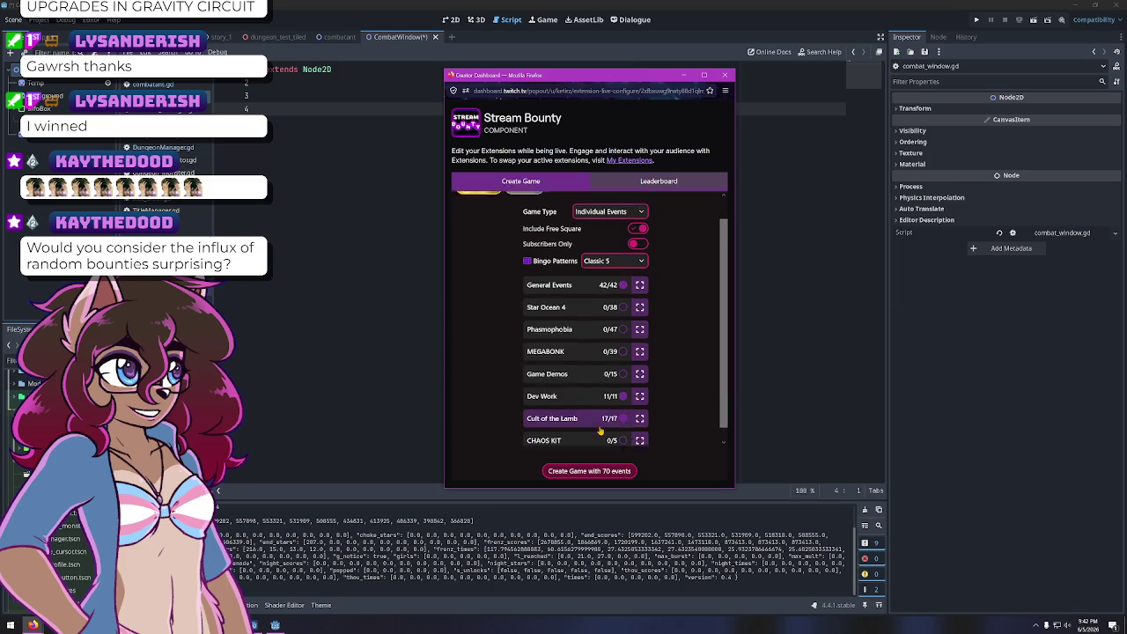
left_click(622, 407)
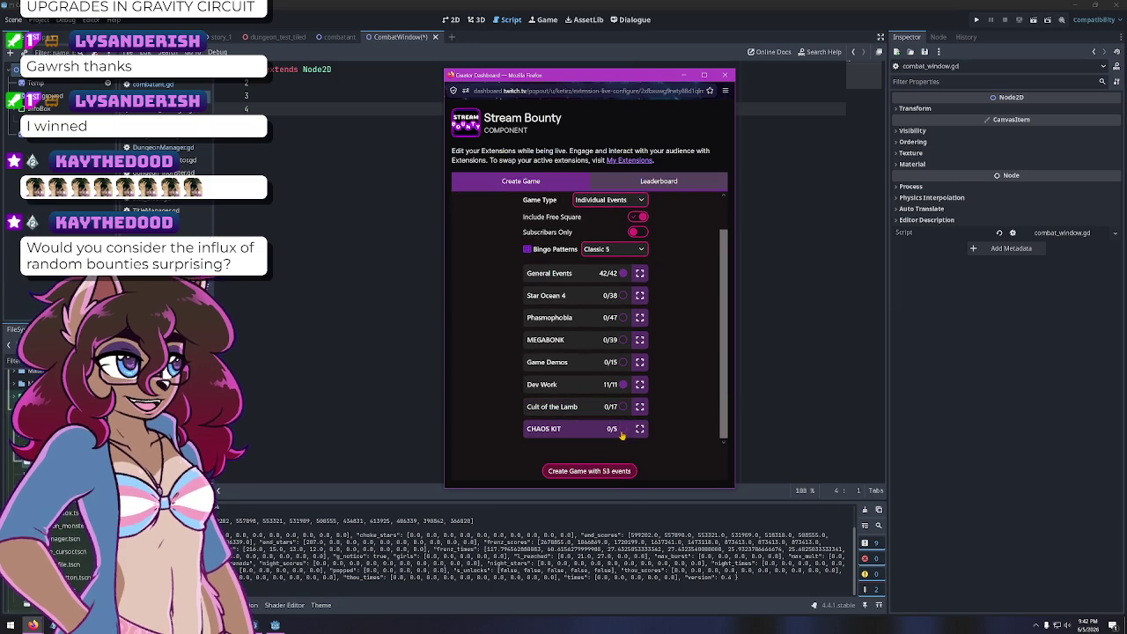
left_click(622, 429)
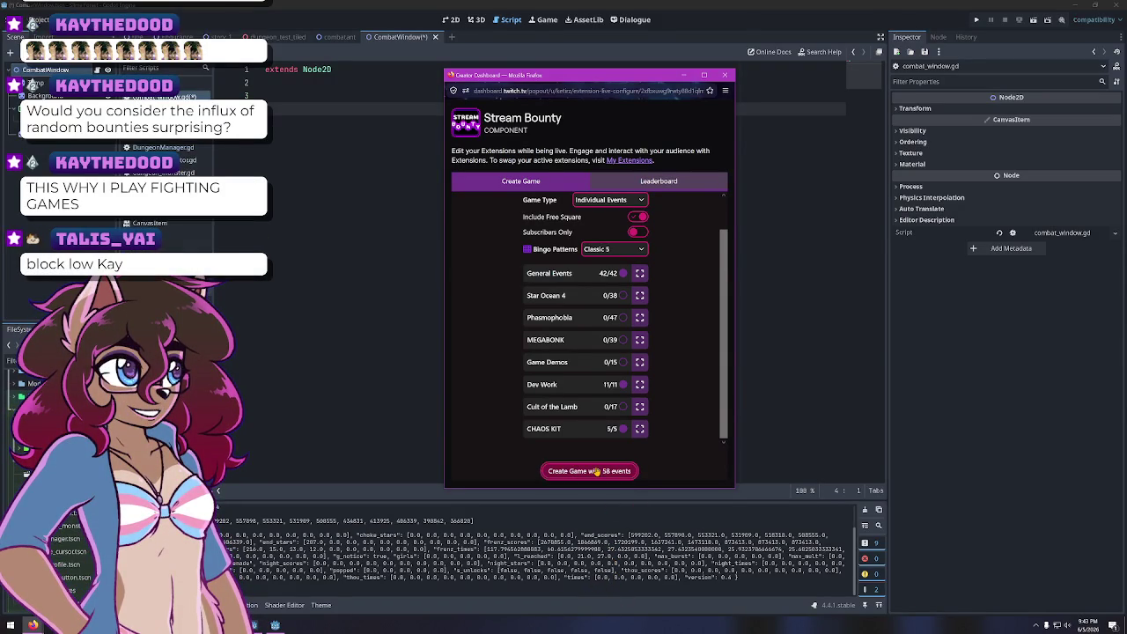
left_click(596, 471)
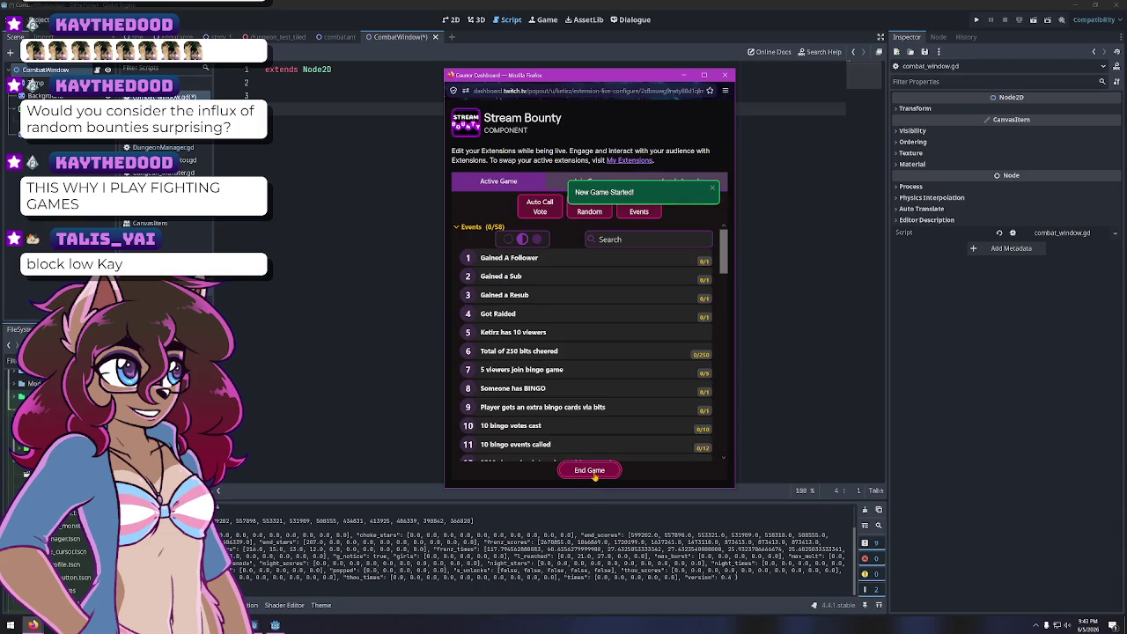
Minimize the Stream Bounty popup so the Godot CombatWindow script shows again
left_click(684, 75)
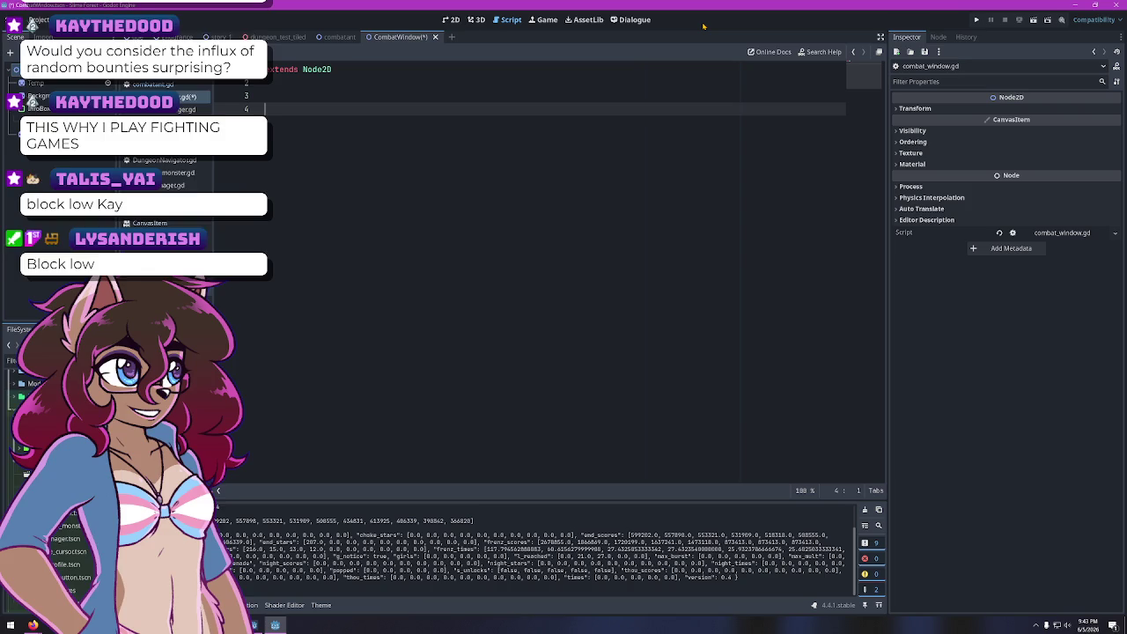
key("BackSpace")
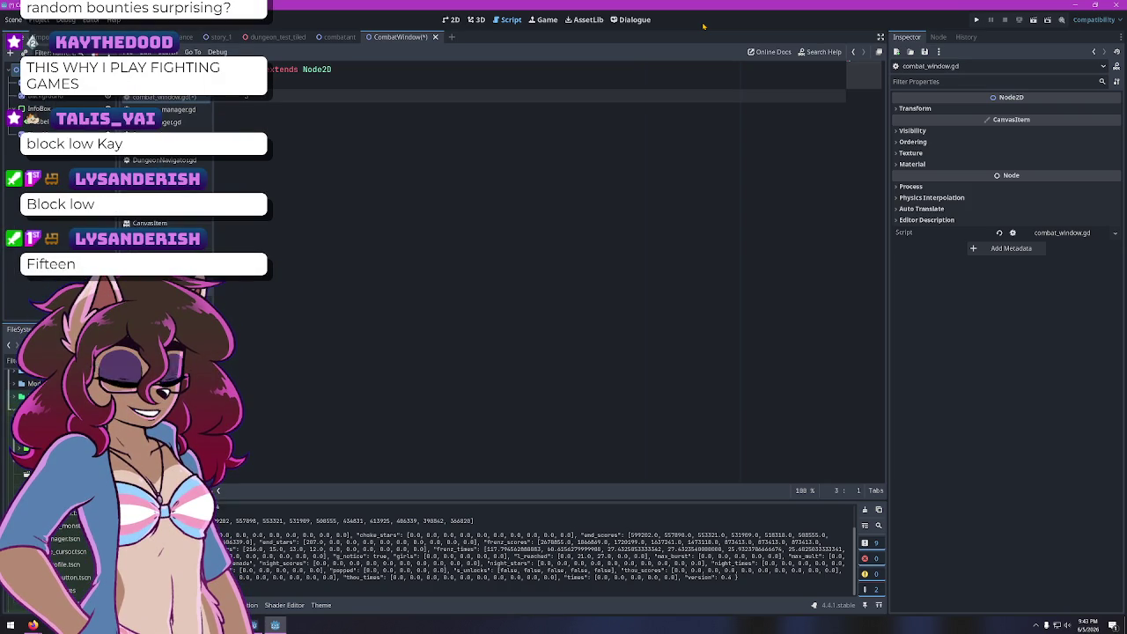
left_click_drag(703, 25, 440, 96)
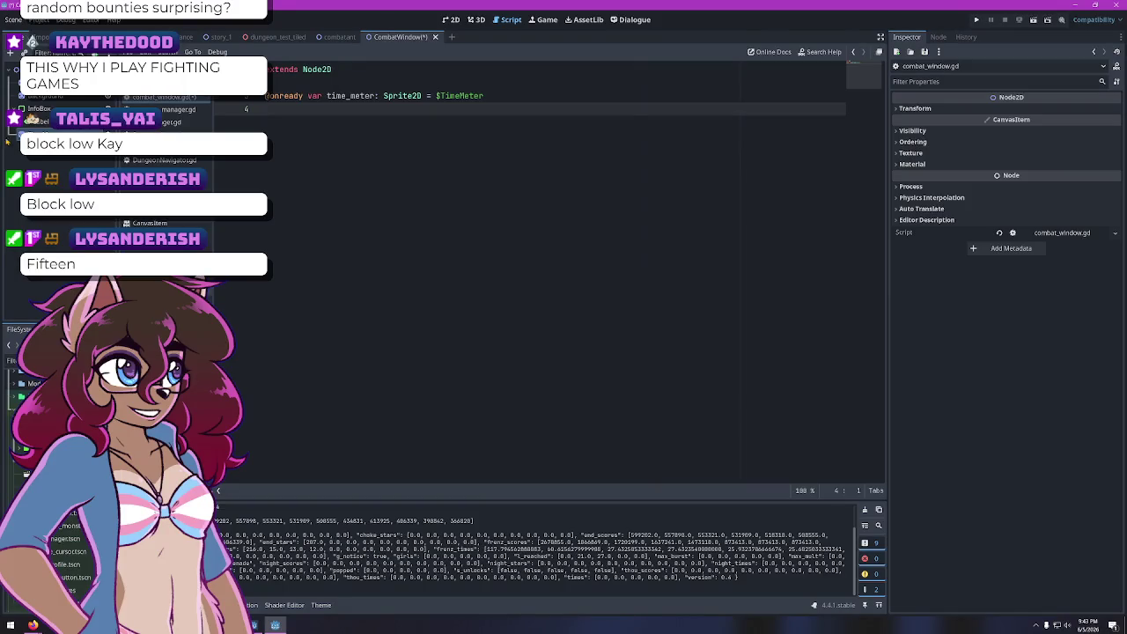
left_click_drag(38, 108, 778, 114)
left_click(543, 113)
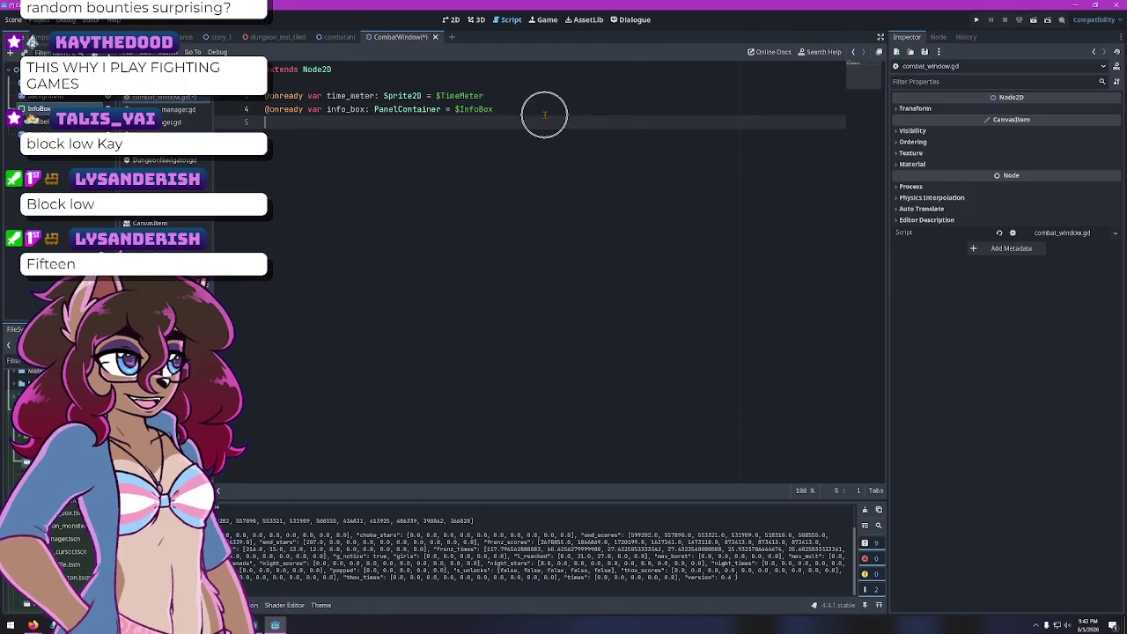
left_click(505, 109)
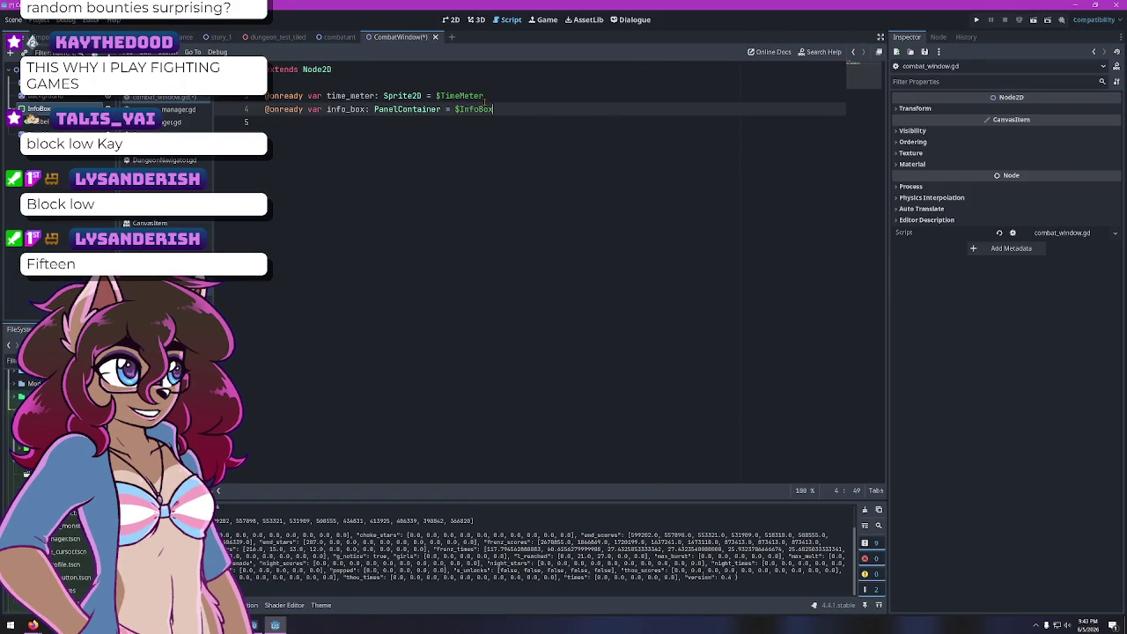
key("shift+Home")
key("BackSpace")
key("BackSpace")
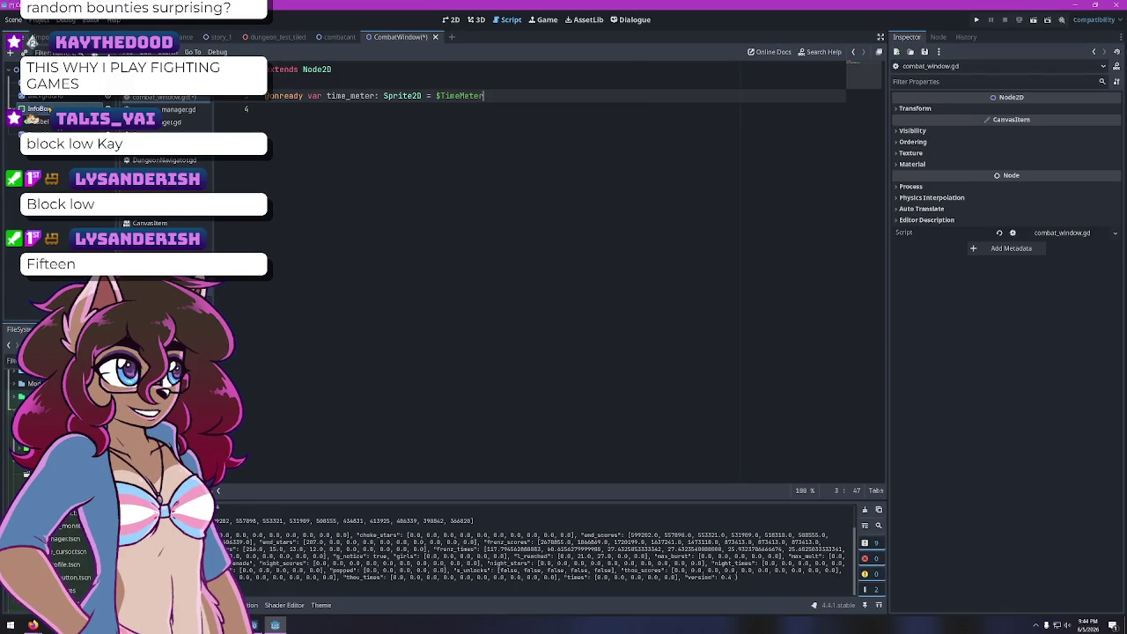
mouse_move(243, 116)
left_mouse_down("ctrl")
mouse_move(304, 120)
mouse_move(299, 110)
left_mouse_up("ctrl")
mouse_move(40, 121)
left_mouse_down("ctrl")
mouse_move(322, 141)
mouse_move(306, 125)
left_mouse_up("ctrl")
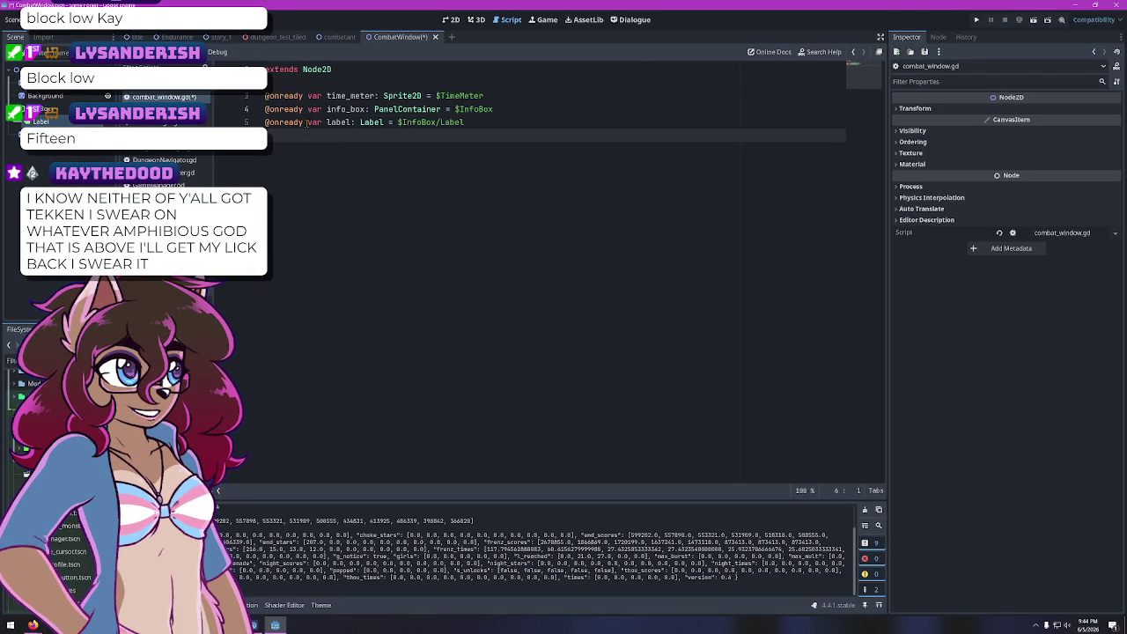
left_click(327, 122)
Prefix 'label' with 'info_' to make info_label, then add a blank line 6
type("info_")
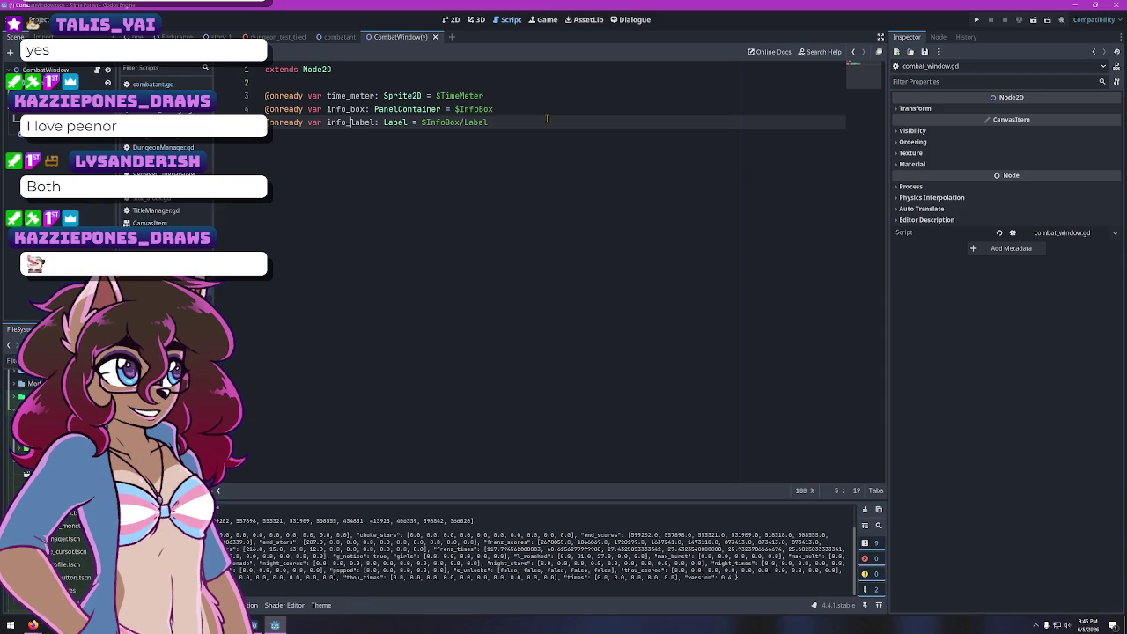
key("Return")
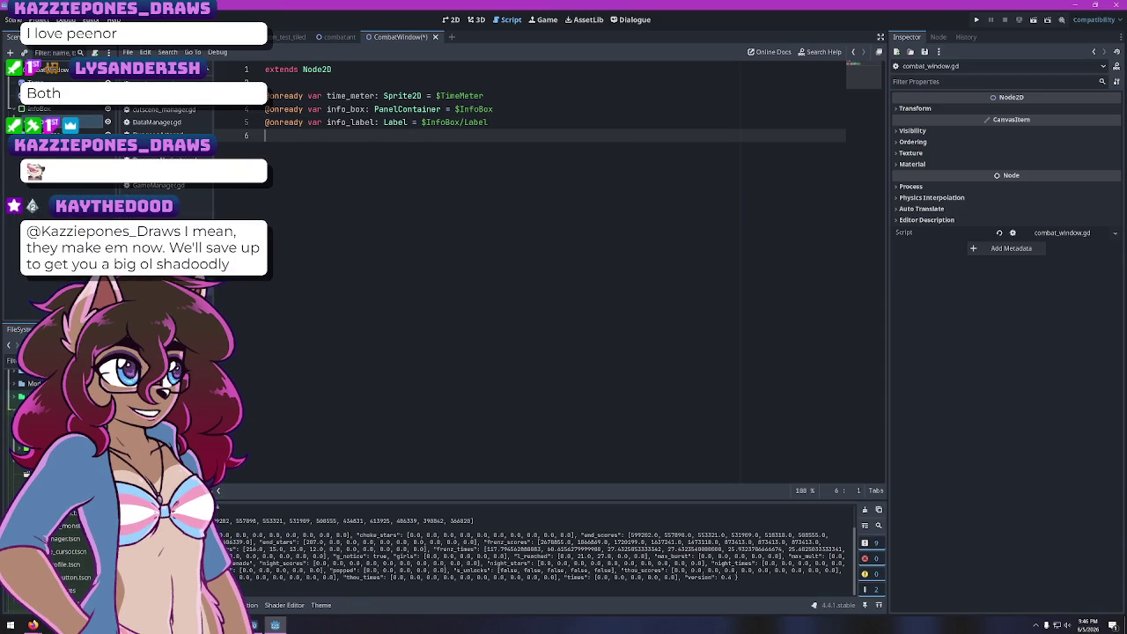
left_click_drag(61, 132, 280, 136)
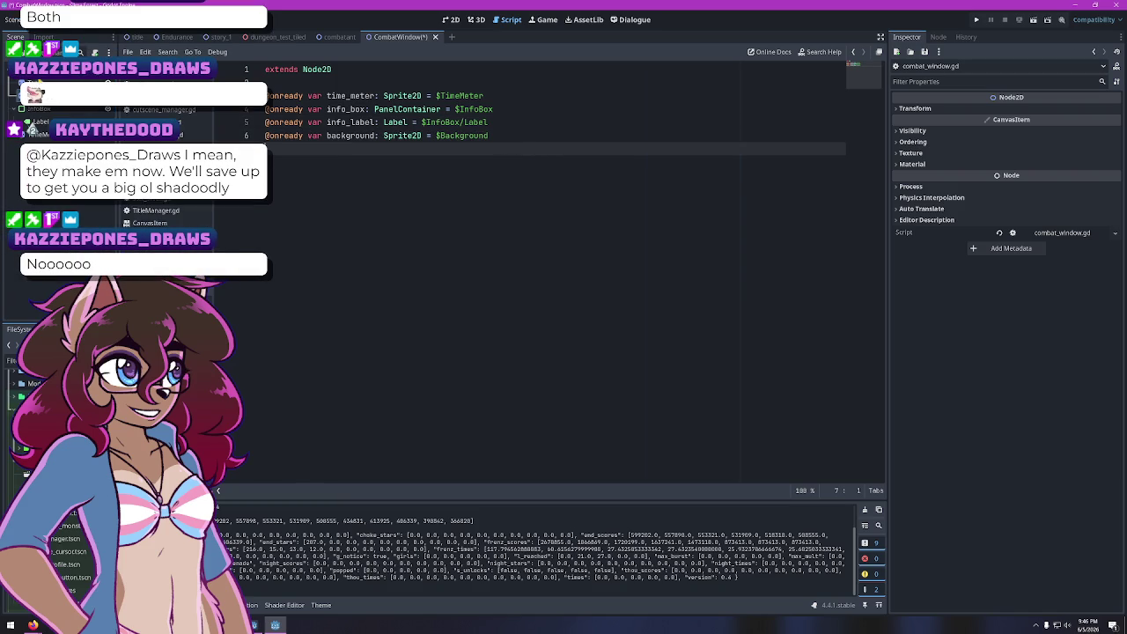
right_click(40, 112)
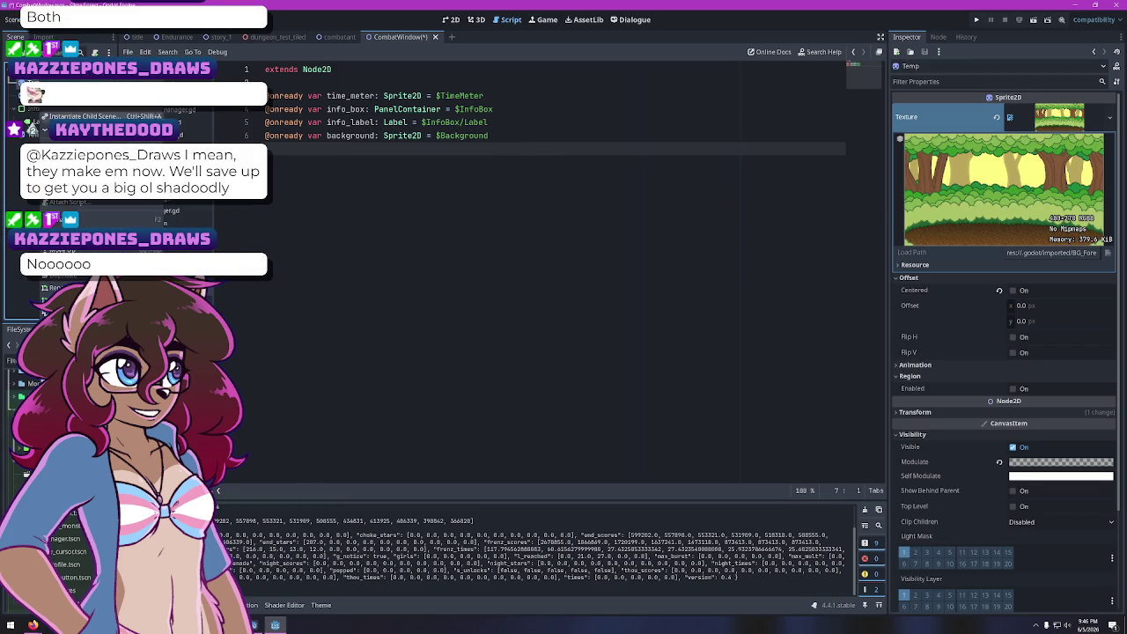
key("Delete")
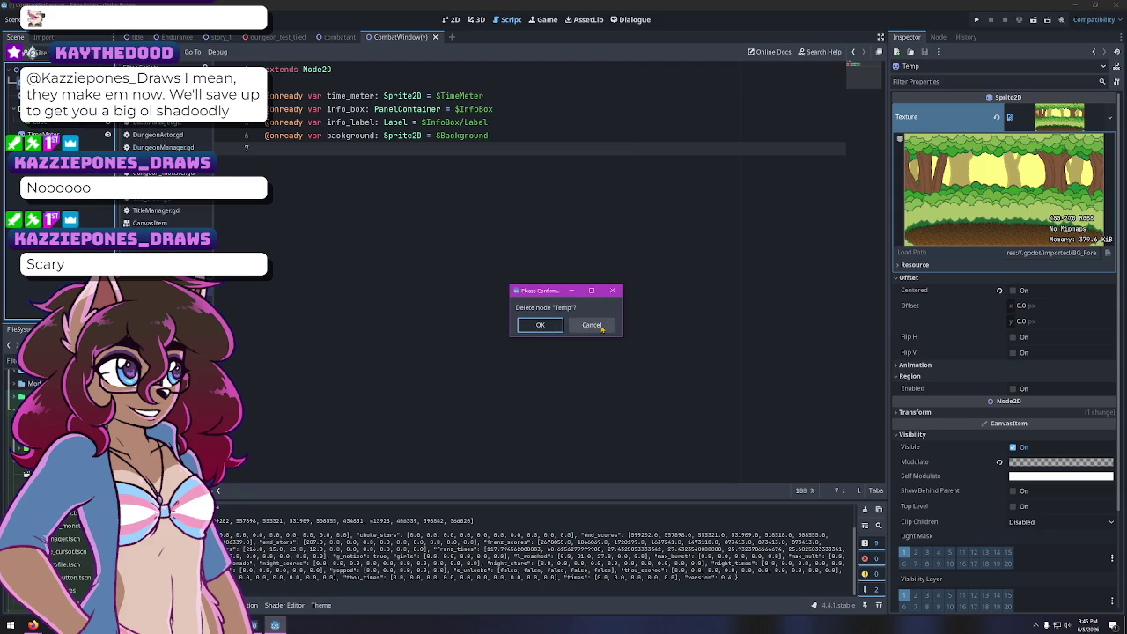
key("Return")
Save the CombatWindow scene and restore the Godot window to a smaller size
key("ctrl+s")
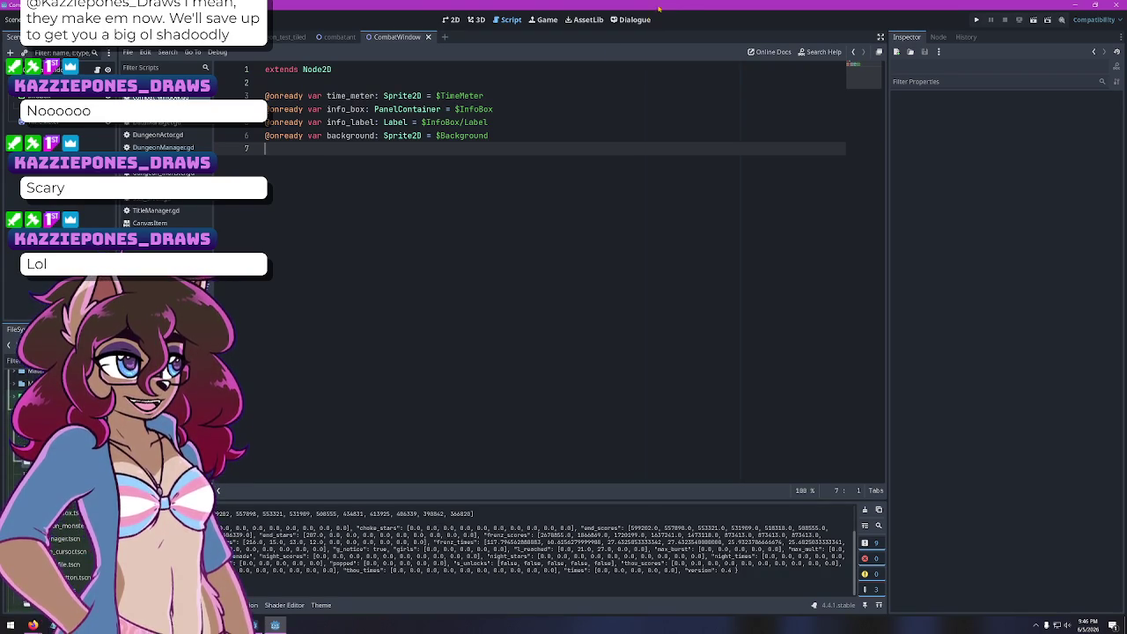
double_click(772, 7)
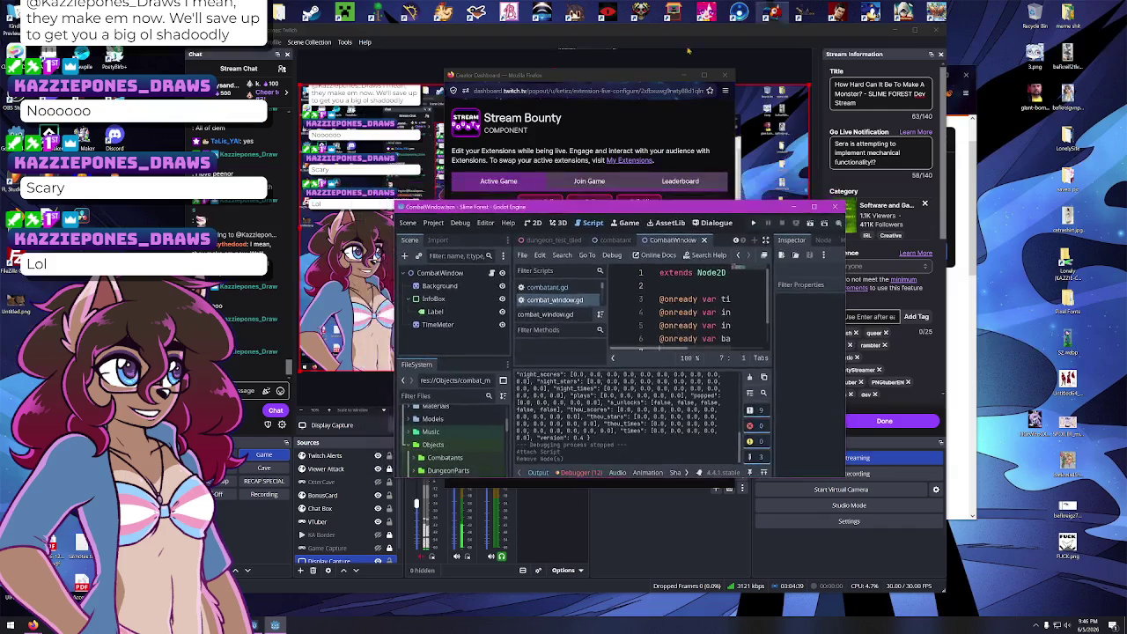
Move the Godot window to the upper left and enlarge it
left_click_drag(573, 206, 198, 25)
mouse_move(471, 295)
left_mouse_down()
mouse_move(478, 371)
mouse_move(513, 421)
mouse_move(805, 528)
mouse_move(840, 518)
mouse_move(854, 573)
mouse_move(830, 619)
mouse_move(896, 603)
left_mouse_up()
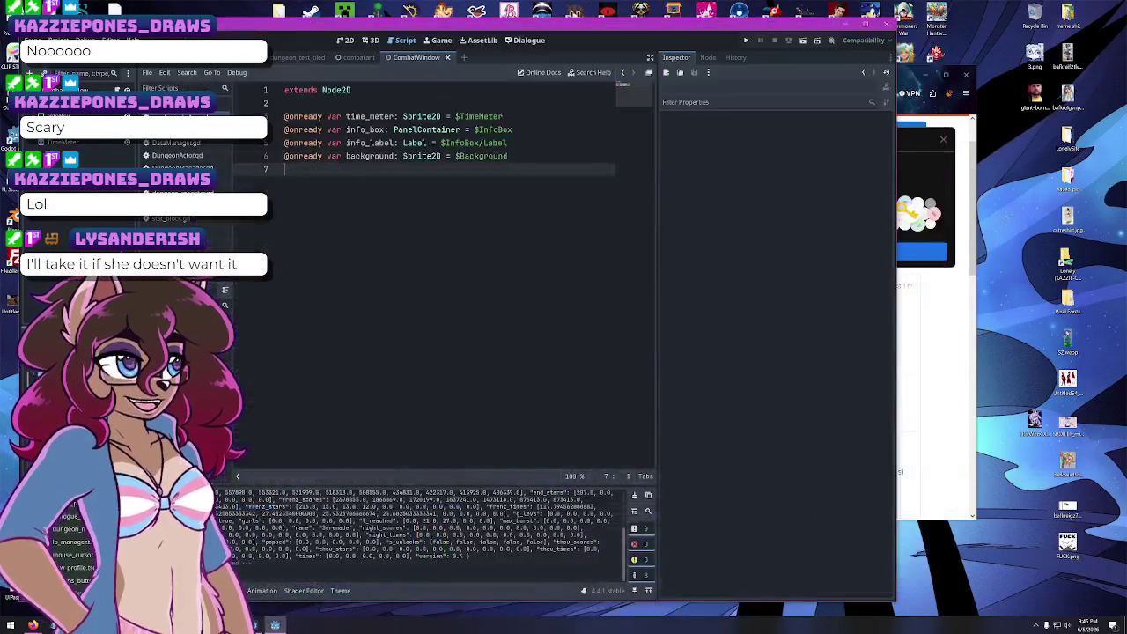
Close the Firefox window showing the SF COMBAT SYSTEM CONCEPT V2 doc and nudge Godot into place
left_click(933, 308)
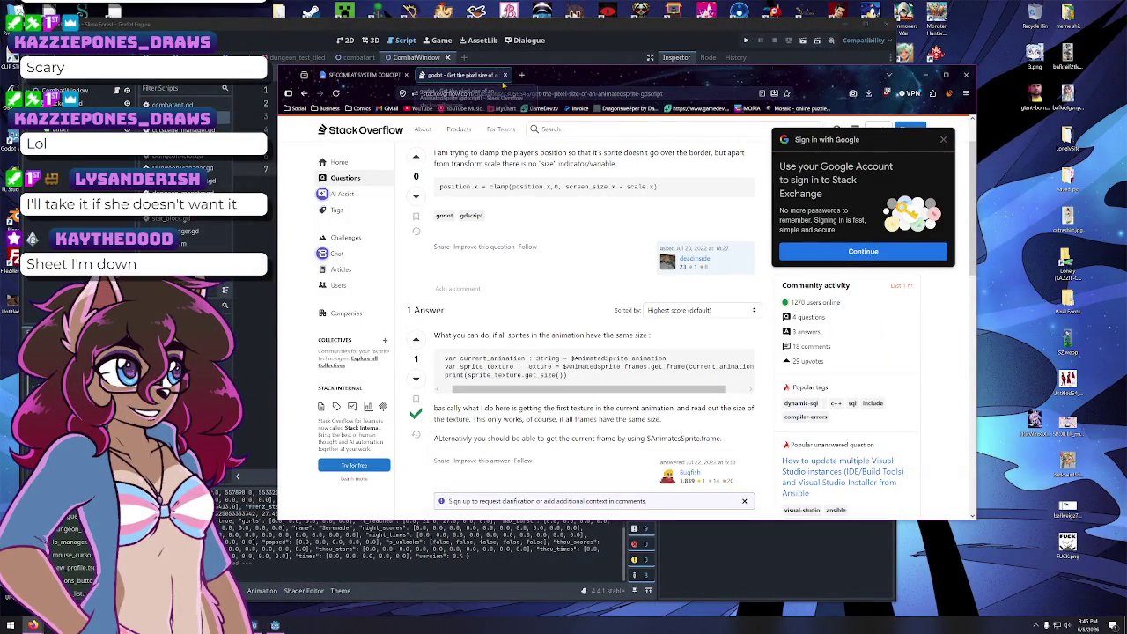
left_click(361, 75)
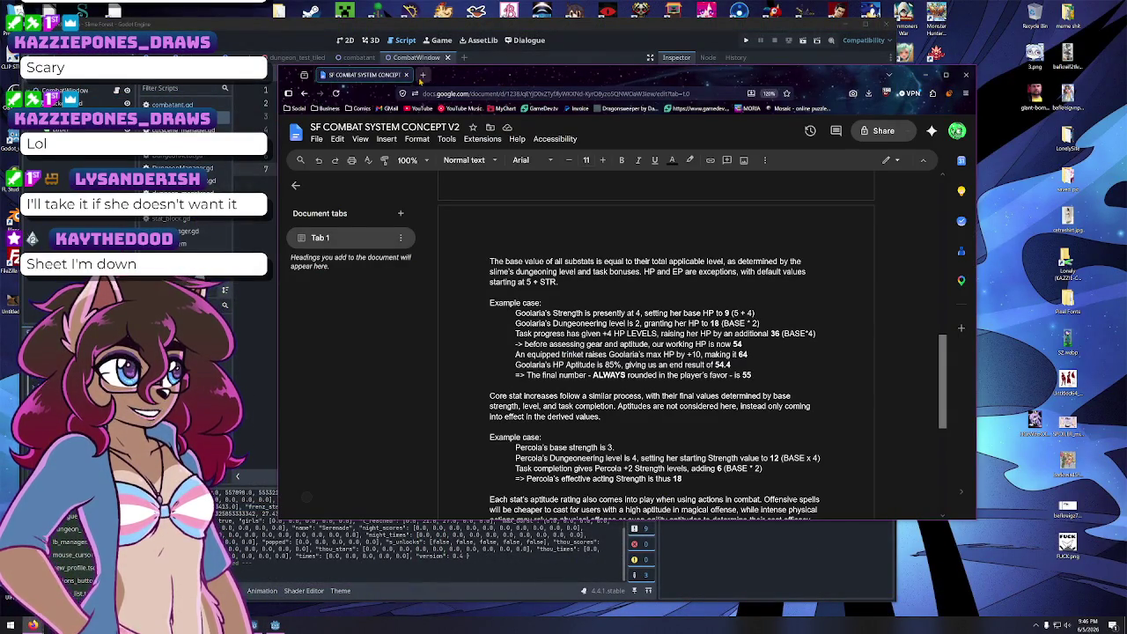
left_click(408, 75)
mouse_move(774, 35)
left_mouse_down()
mouse_move(786, 20)
mouse_move(839, 156)
mouse_move(761, 58)
mouse_move(761, 24)
left_mouse_up()
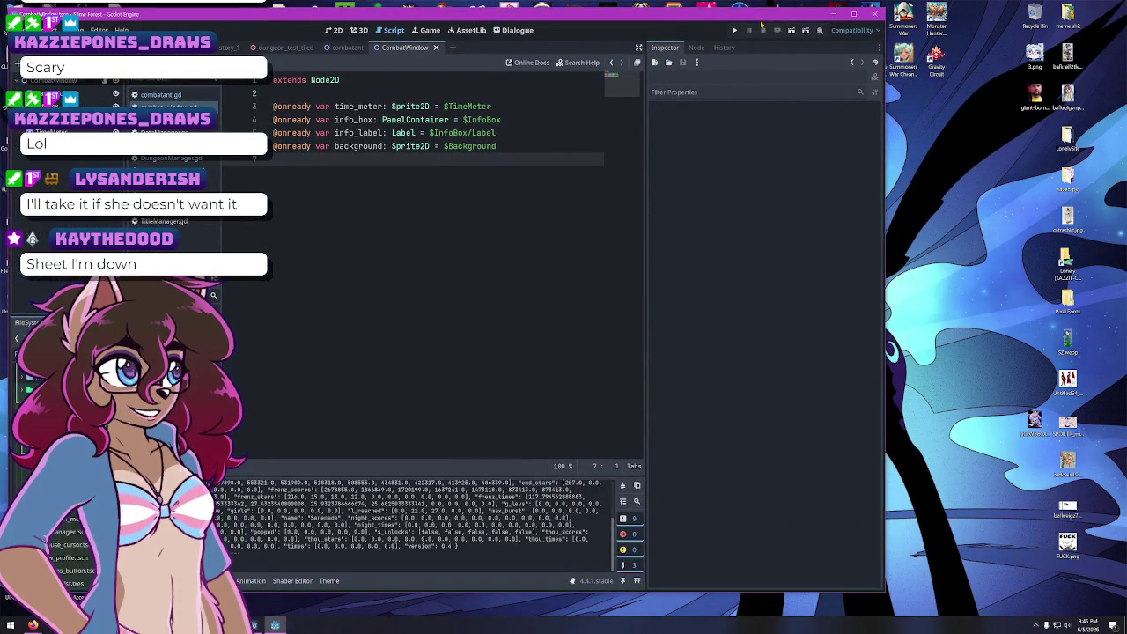